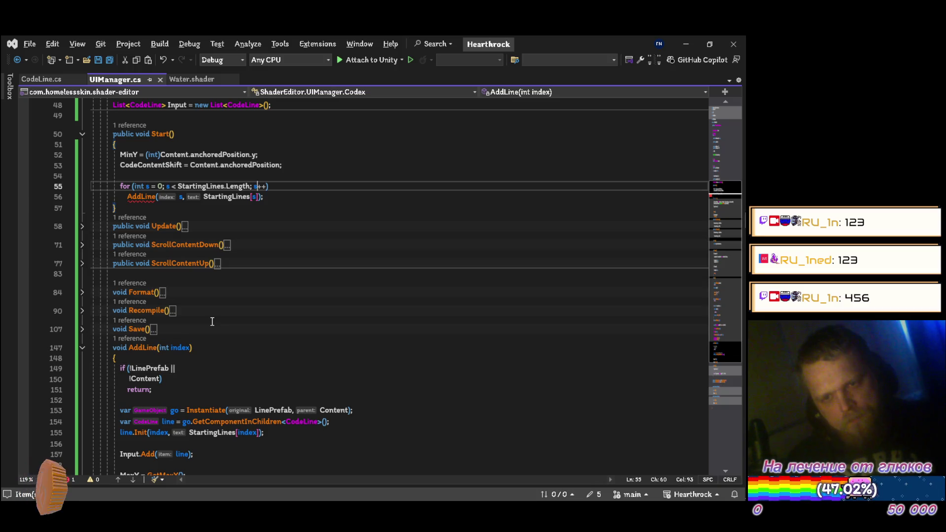
# In the Start loop, pass StartingLines[s] as the second argument of the AddLine call
pyautogui.hotkey('ctrl', 'BackSpace')
pyautogui.hotkey('ctrl', 'BackSpace')
pyautogui.hotkey('ctrl', 'BackSpace')
pyautogui.press('BackSpace')
pyautogui.press('BackSpace')
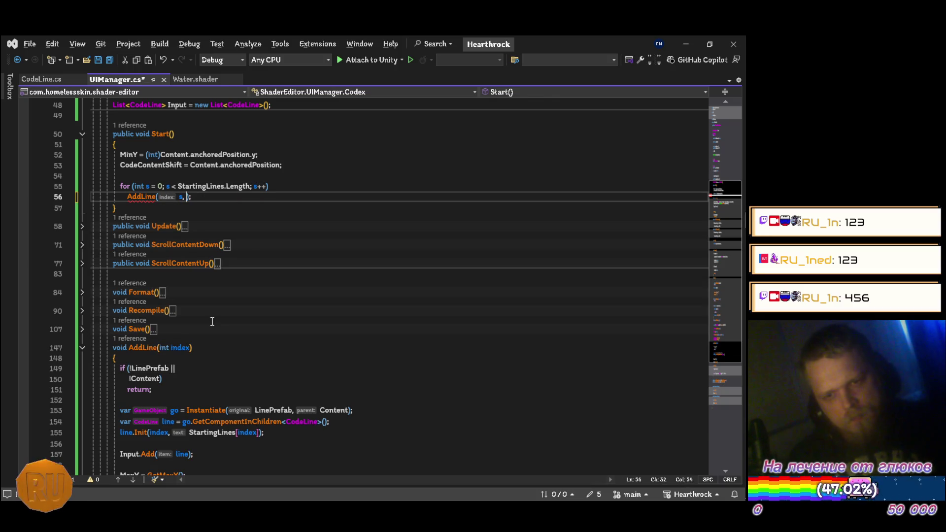
pyautogui.hotkey('ctrl', 's')
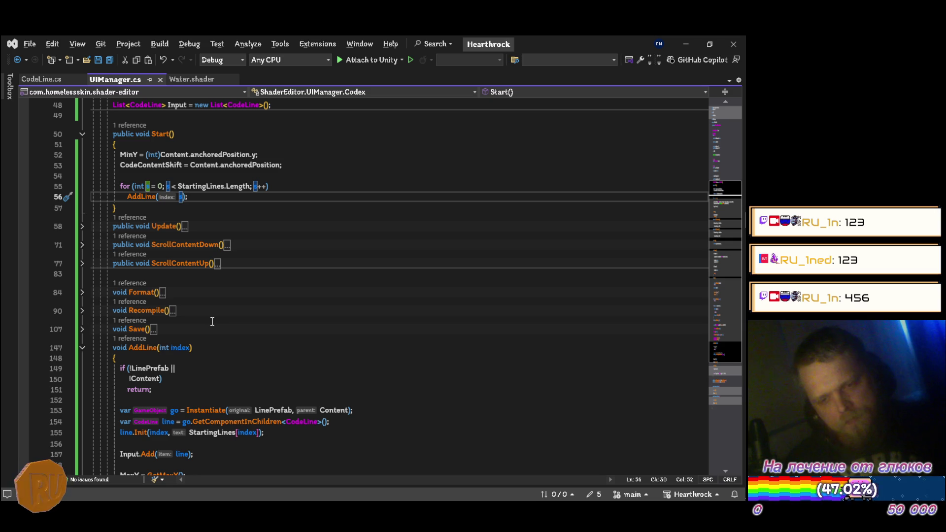
pyautogui.write(', StartingLines[s')
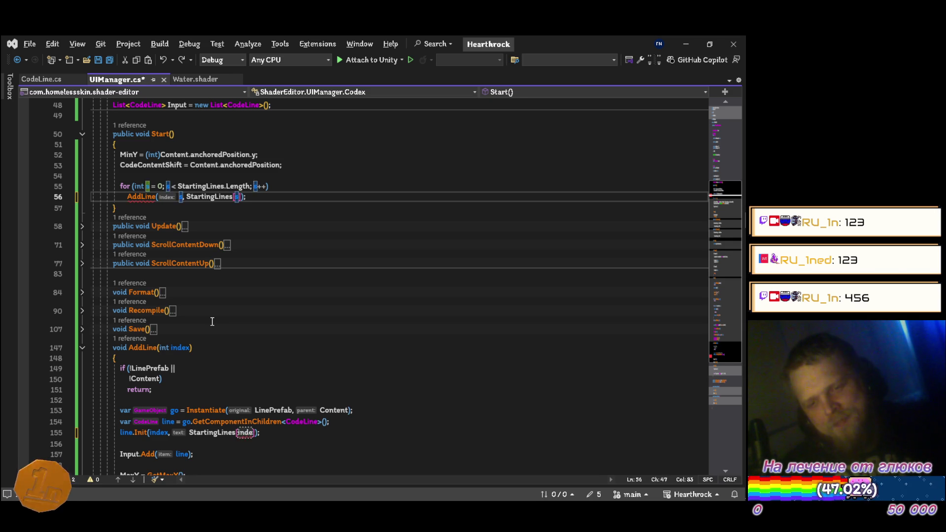
# Add a 'string text' parameter to AddLine, pass text to line.Init, and save UIManager.cs
pyautogui.hotkey('ctrl', '-')
pyautogui.press('Delete')
pyautogui.hotkey('ctrl', 'BackSpace')
pyautogui.hotkey('ctrl', 'BackSpace')
pyautogui.write('start')
pyautogui.hotkey('ctrl', 'BackSpace')
pyautogui.write('text')
pyautogui.hotkey('ctrl', '-')
pyautogui.write('text, string')
pyautogui.hotkey('ctrl', 's')
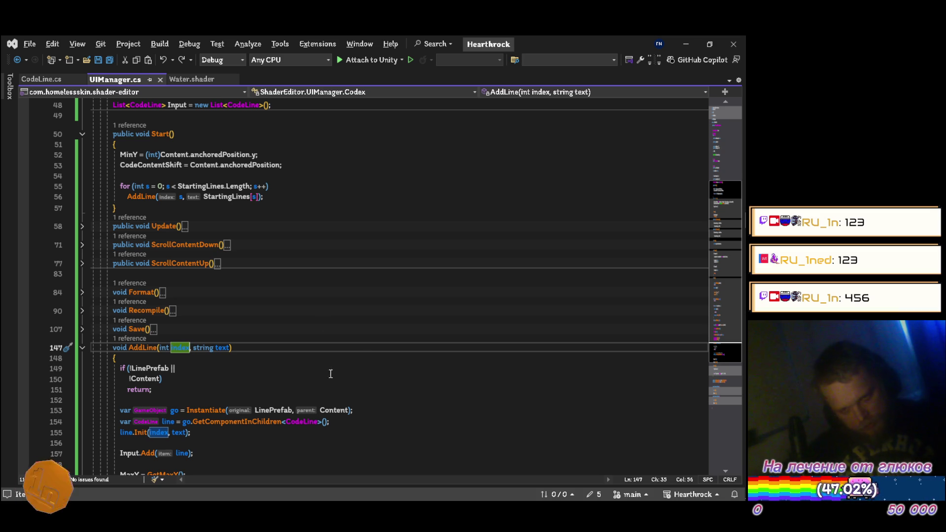
pyautogui.scroll(-2, 380, 318)
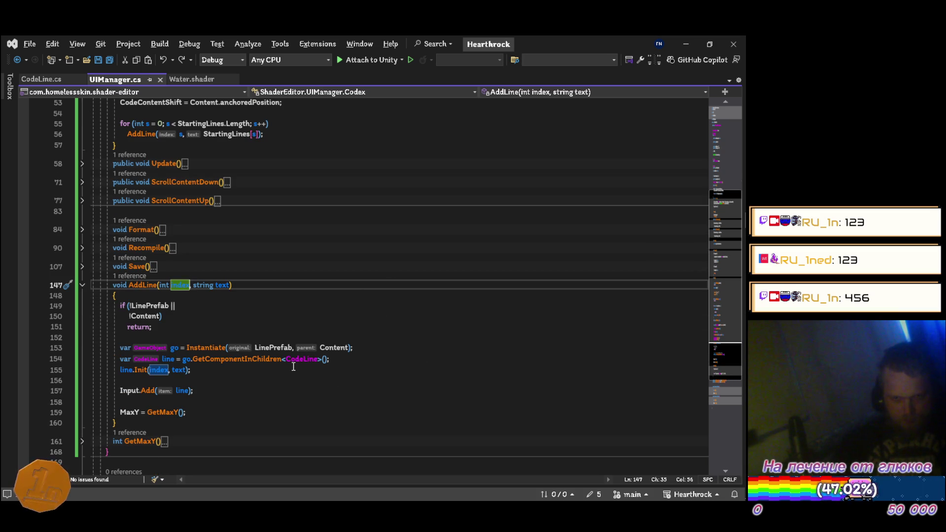
pyautogui.click(258, 367)
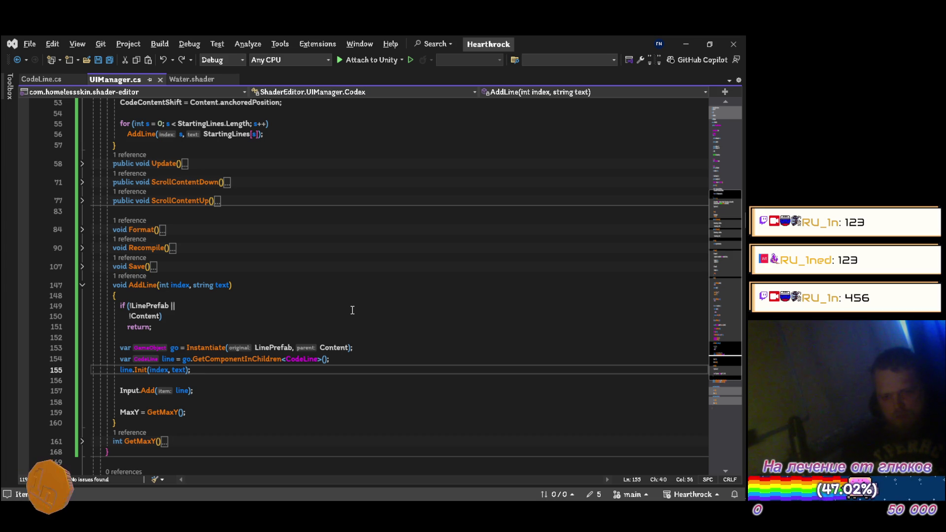
pyautogui.hotkey('ctrl', 's')
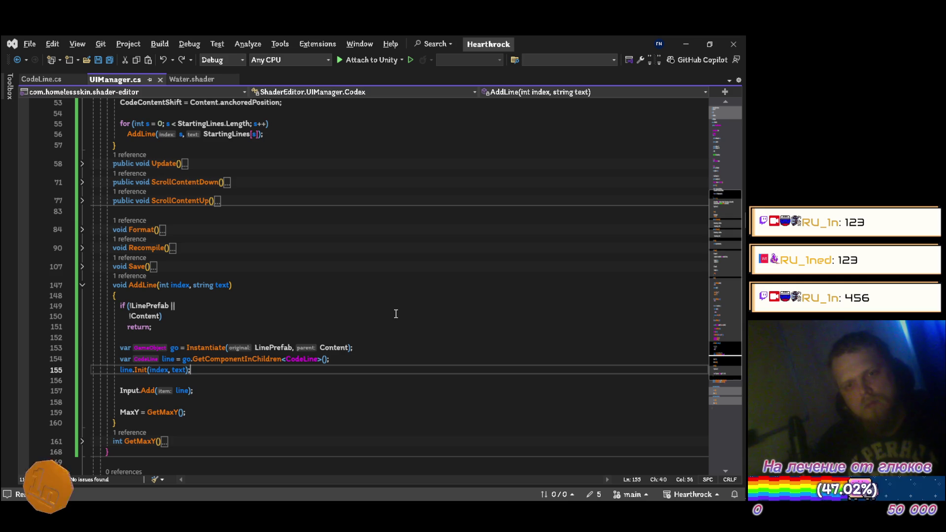
# Insert '#if UNITY_EDITOR' as the first line of UIManager.cs
pyautogui.scroll(13, 360, 294)
pyautogui.scroll(1, 365, 268)
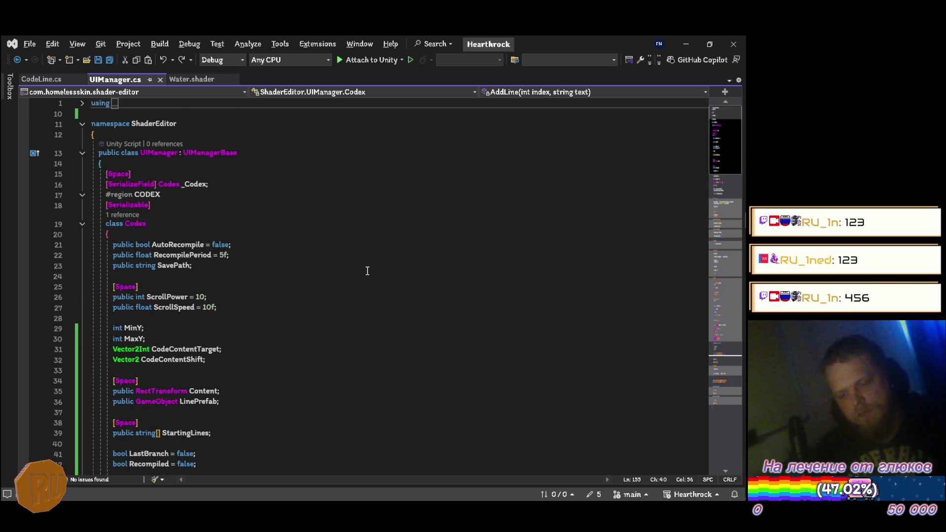
pyautogui.hotkey('ctrl', 'm')
pyautogui.hotkey('ctrl', 'o')
pyautogui.click(146, 102)
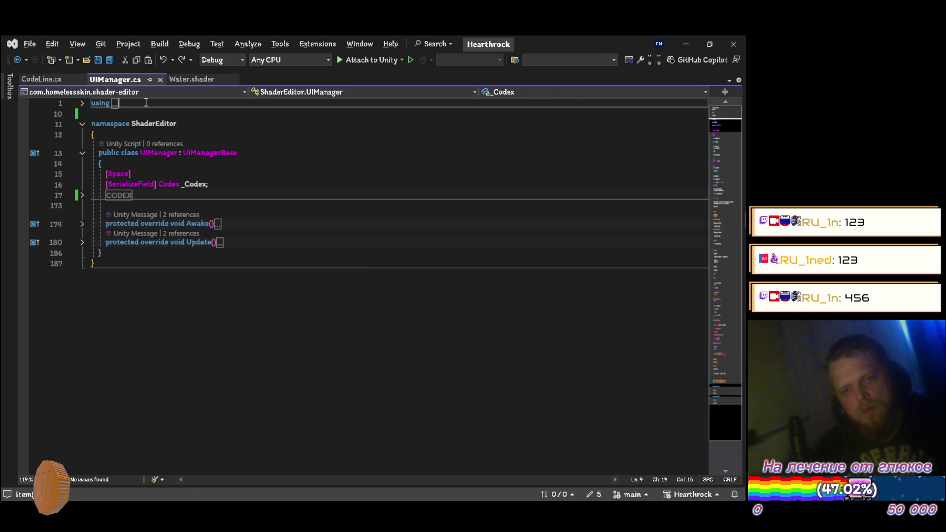
pyautogui.press('Return')
pyautogui.press('Up')
pyautogui.write('#if ')
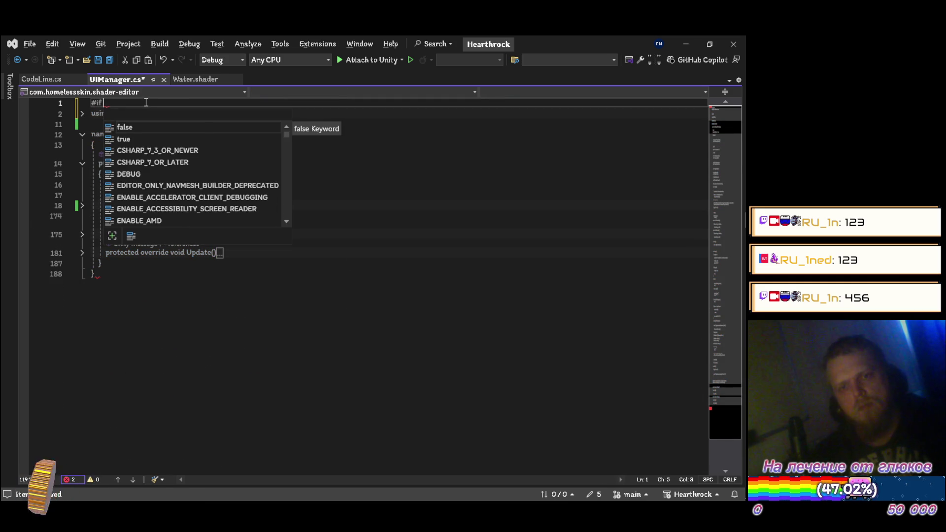
pyautogui.write('unitye')
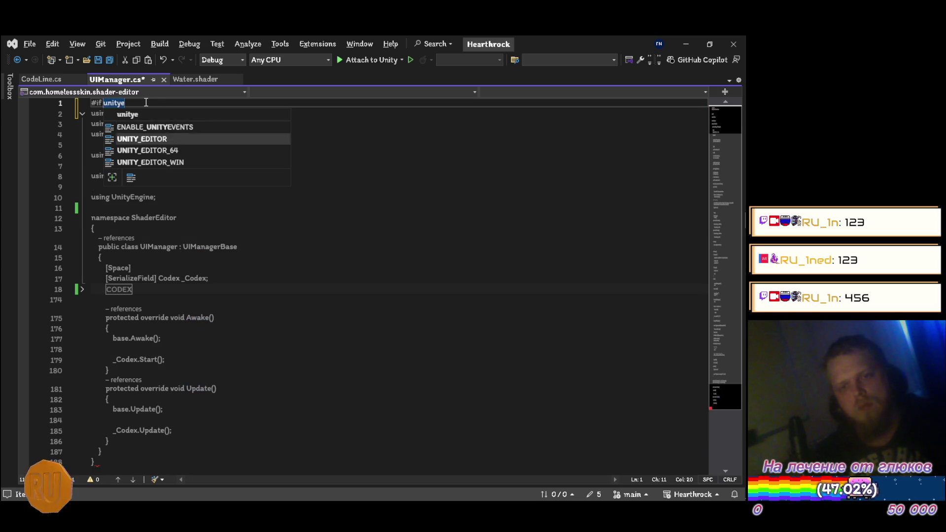
pyautogui.press('Tab')
# Add '#endif' after the last closing brace and save UIManager.cs
pyautogui.scroll(-5, 135, 296)
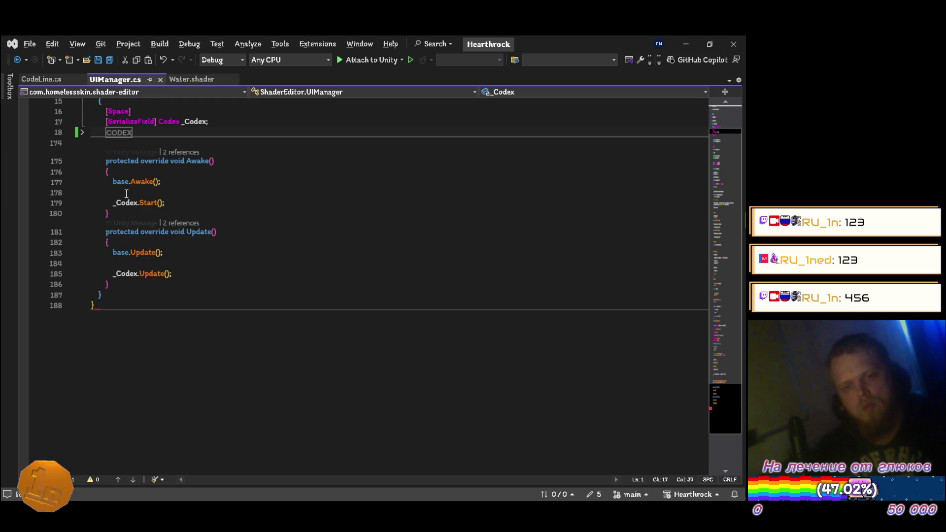
pyautogui.click(136, 305)
pyautogui.press('Return')
pyautogui.write('#en')
pyautogui.press('Tab')
pyautogui.hotkey('ctrl', 's')
# Select UNITY_EDITOR on the first line, then switch to CodeLine.cs
pyautogui.hotkey('ctrl', 'm')
pyautogui.hotkey('ctrl', 'o')
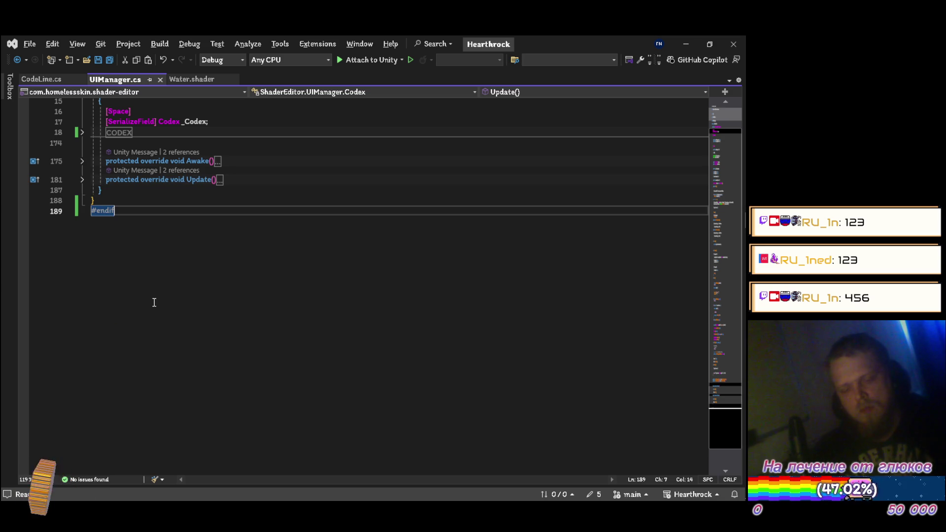
pyautogui.scroll(3, 164, 253)
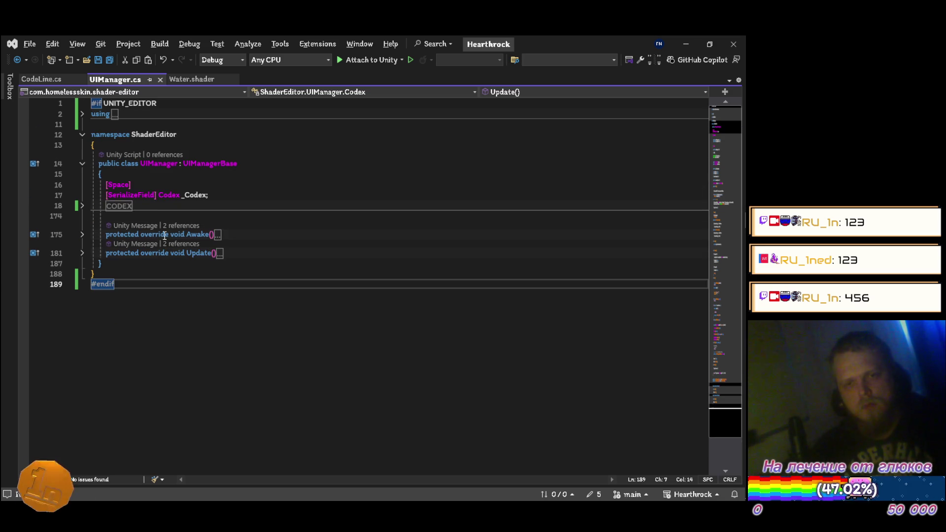
pyautogui.doubleClick(143, 103)
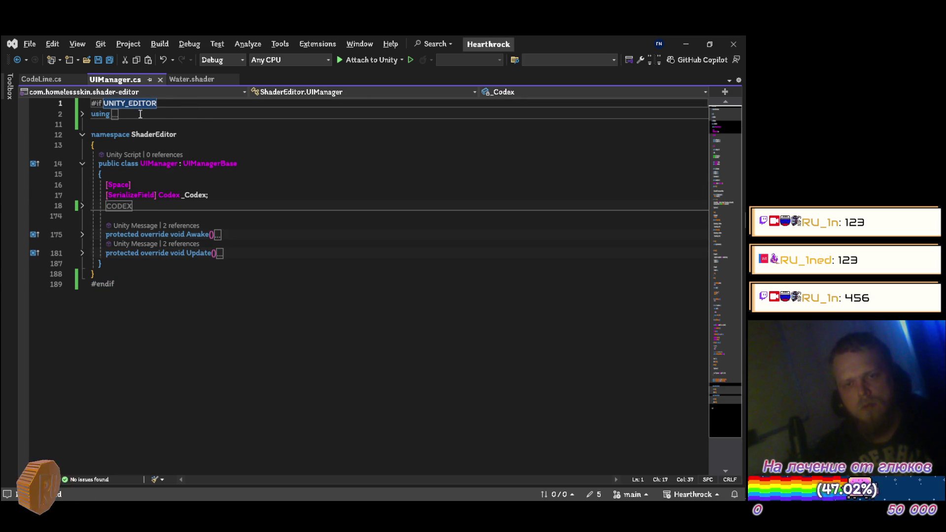
pyautogui.click(54, 79)
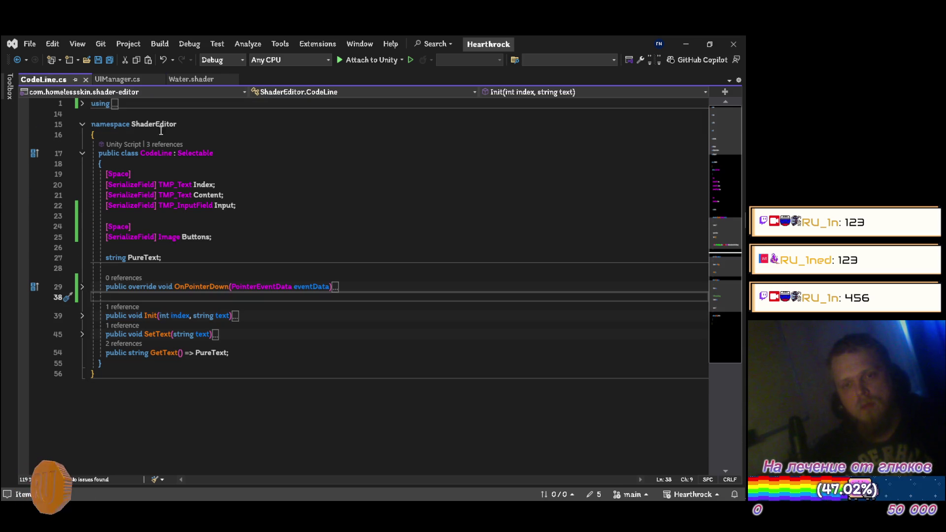
# Paste '#if UNITY_EDITOR' at the top of CodeLine.cs and save
pyautogui.click(93, 104)
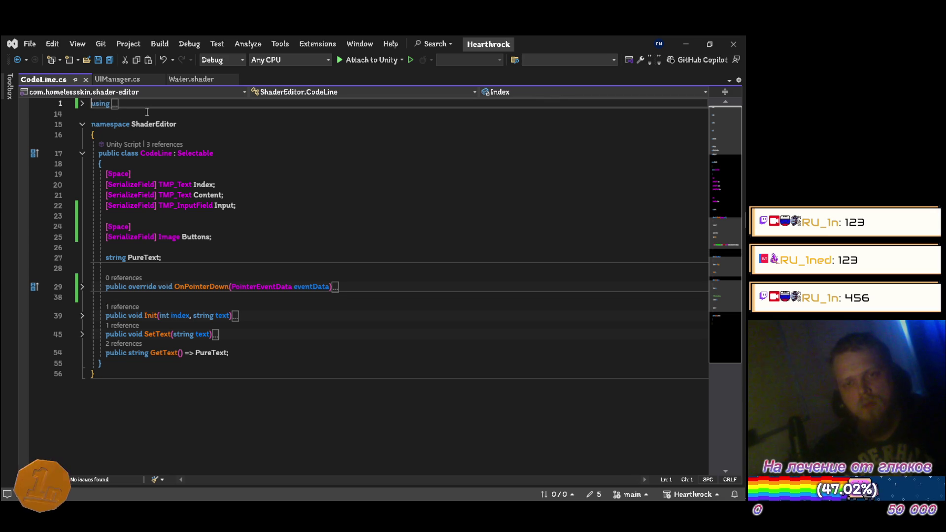
pyautogui.write('#if UNITY_EDITOR')
pyautogui.press('Return')
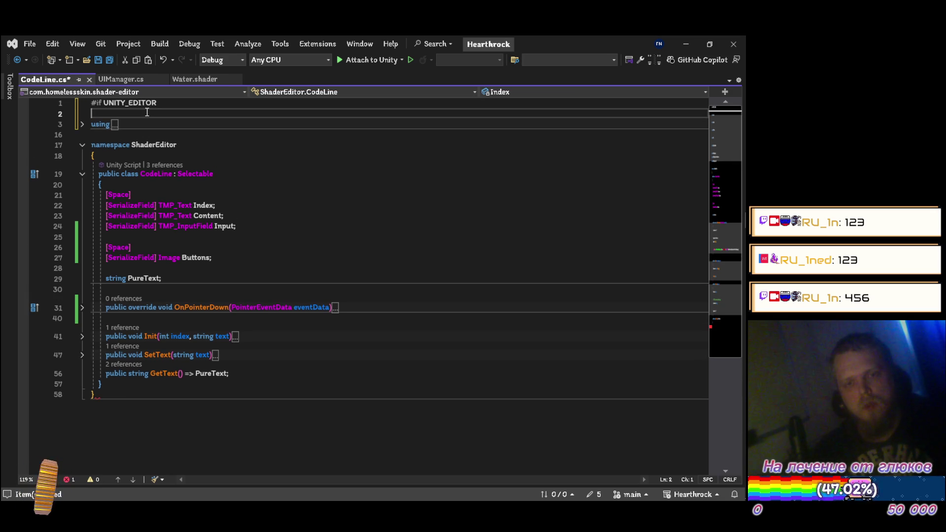
pyautogui.press('Delete')
pyautogui.hotkey('ctrl', 's')
# Append '#endif' after the final brace of CodeLine.cs and save
pyautogui.press('Down')
pyautogui.press('Down')
pyautogui.press('Down')
pyautogui.hotkey('ctrl', 'End')
pyautogui.press('Return')
pyautogui.write('#e')
pyautogui.press('Tab')
pyautogui.hotkey('ctrl', 's')
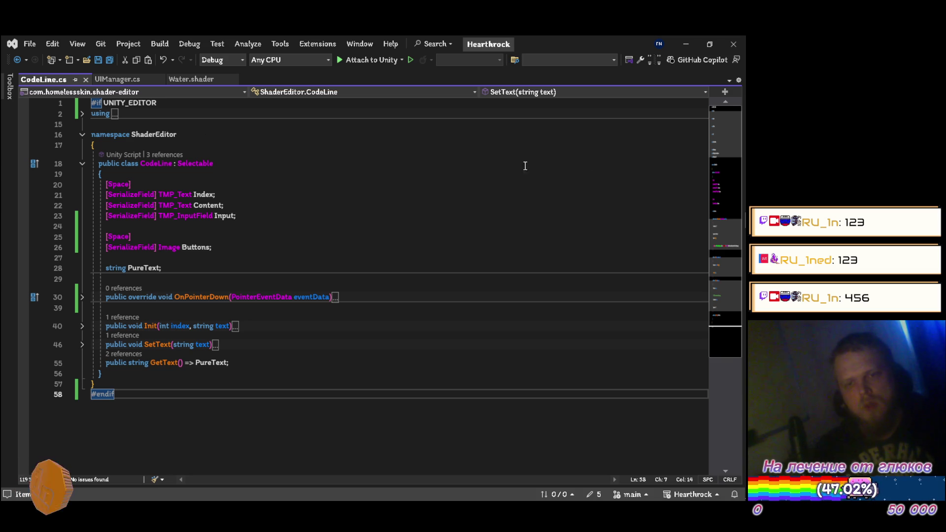
# Back in Unity, open CodeController.cs from the Runtime scripts folder in Visual Studio
pyautogui.hotkey('alt', 'Tab')
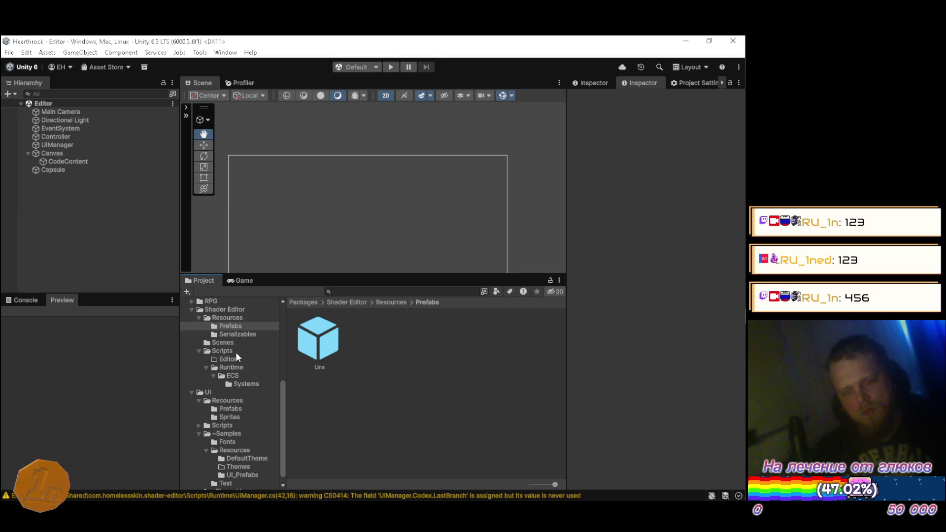
pyautogui.click(229, 367)
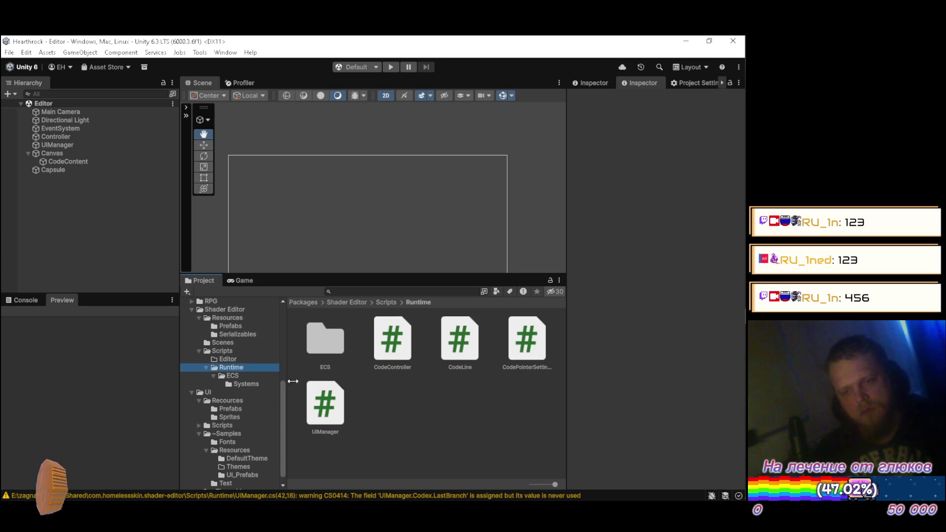
pyautogui.click(390, 359)
pyautogui.doubleClick(391, 359)
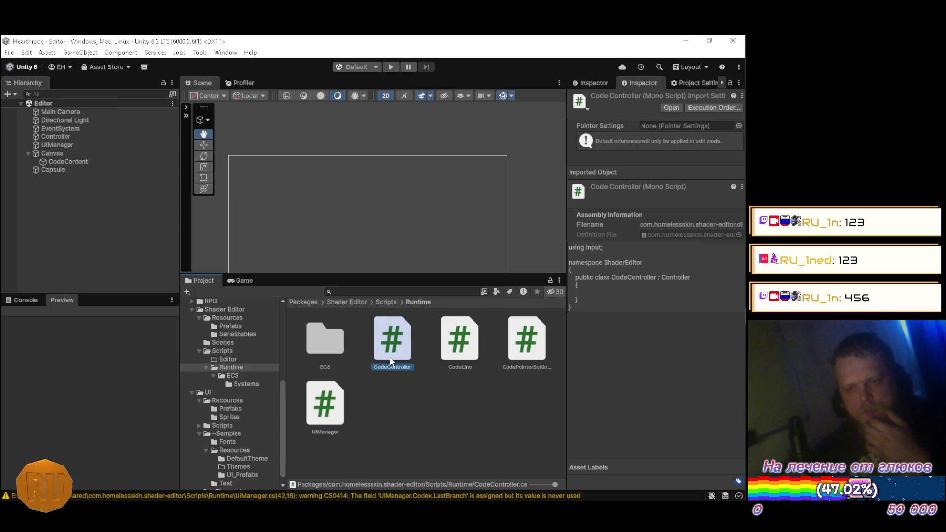
pyautogui.press('Return')
# Add '#if UNITY_EDITOR' above 'using Input;' and '#endif' after the closing brace, save, and return to Unity
pyautogui.press('Up')
pyautogui.write('#if UNITY_EDITOR')
pyautogui.press('Return')
pyautogui.press('Delete')
pyautogui.press('Down')
pyautogui.press('Down')
pyautogui.press('Down')
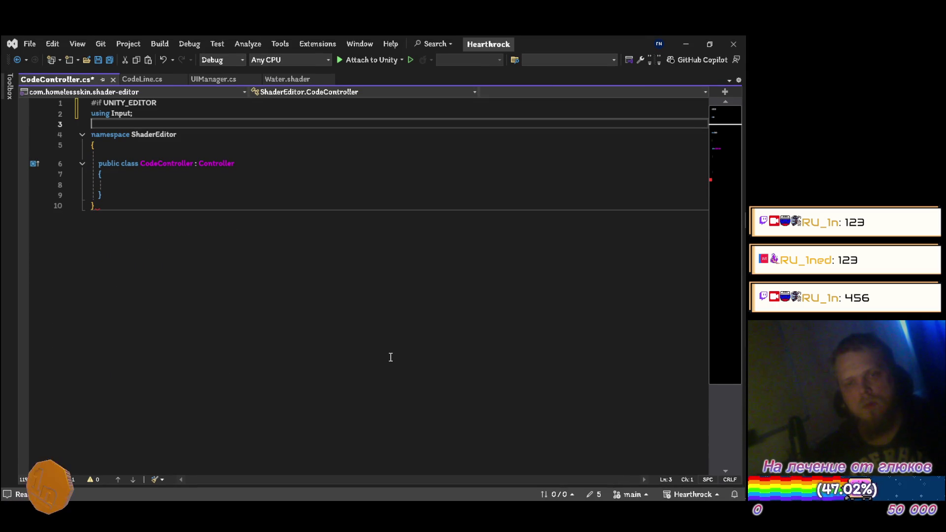
pyautogui.press('End')
pyautogui.press('Return')
pyautogui.write('#endif')
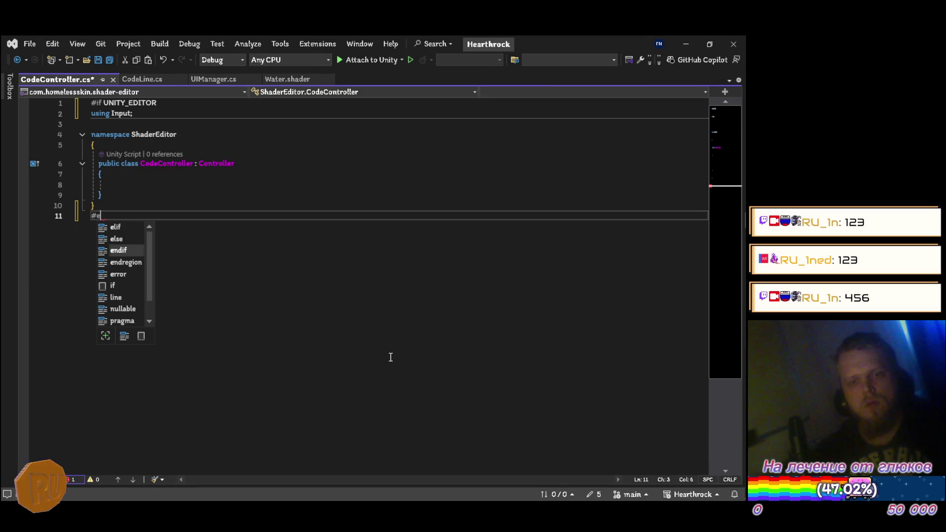
pyautogui.hotkey('ctrl', 's')
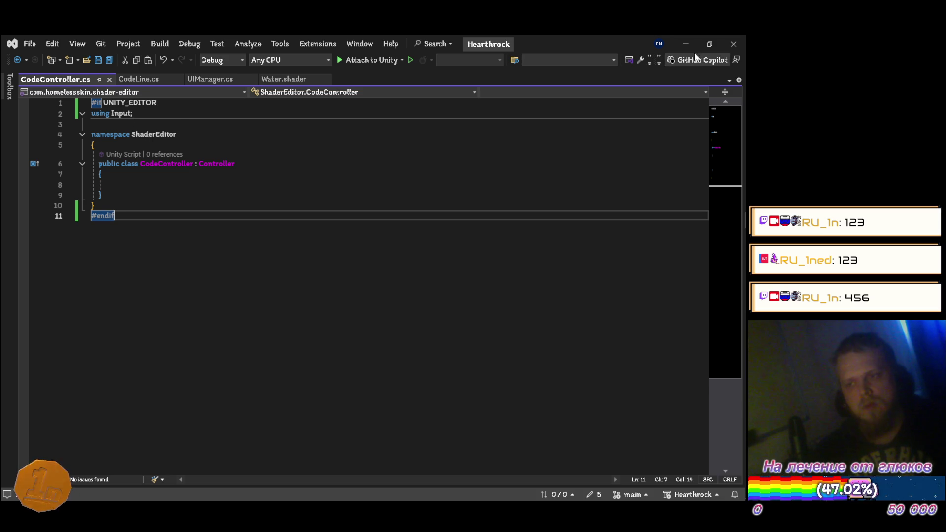
pyautogui.hotkey('alt', 'Tab')
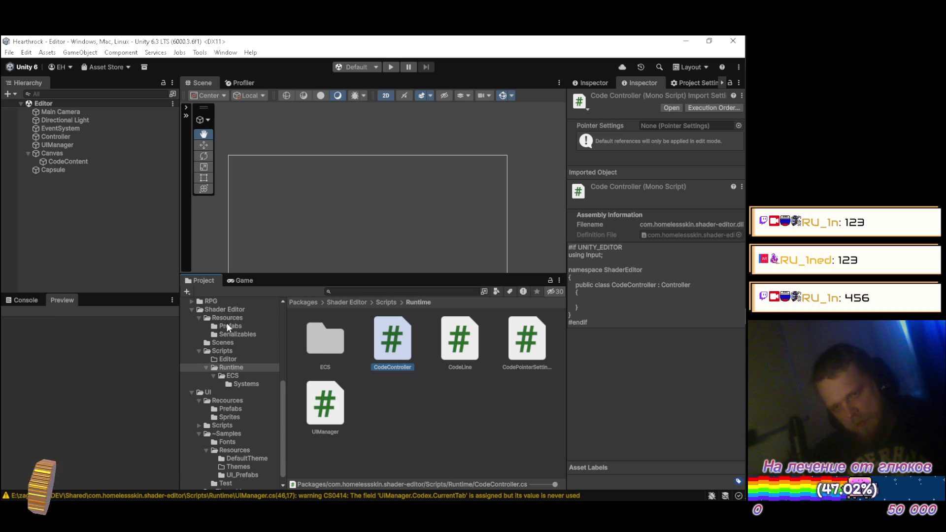
# Open CodePointerSettings.cs from the Unity Runtime scripts in Visual Studio
pyautogui.click(442, 355)
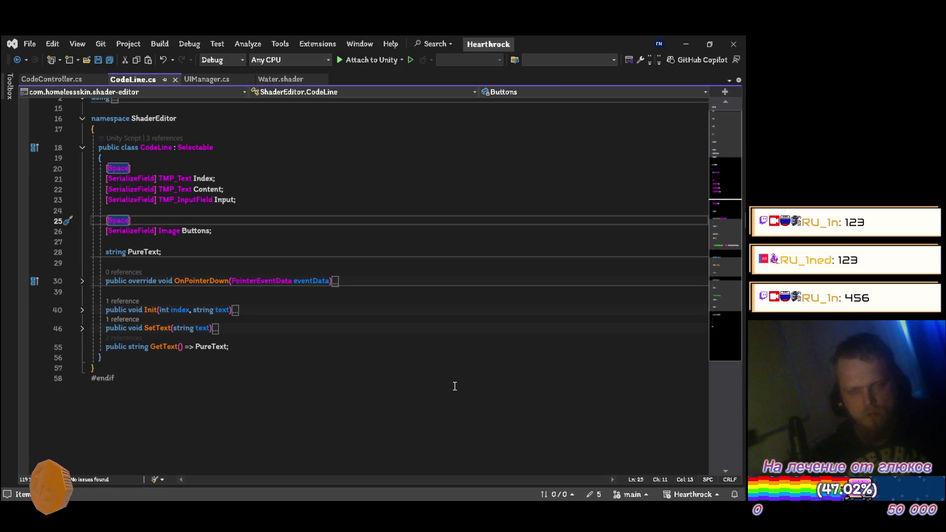
pyautogui.click(685, 44)
pyautogui.click(524, 339)
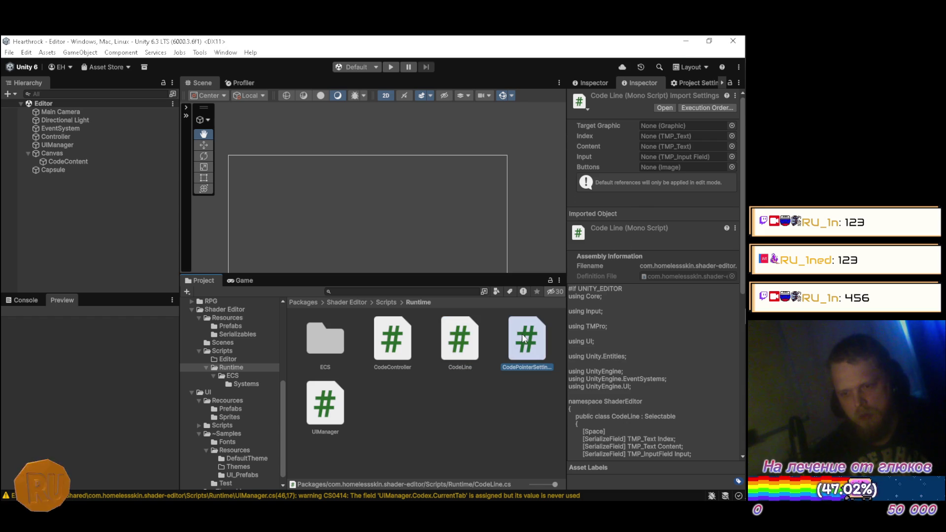
pyautogui.doubleClick(524, 339)
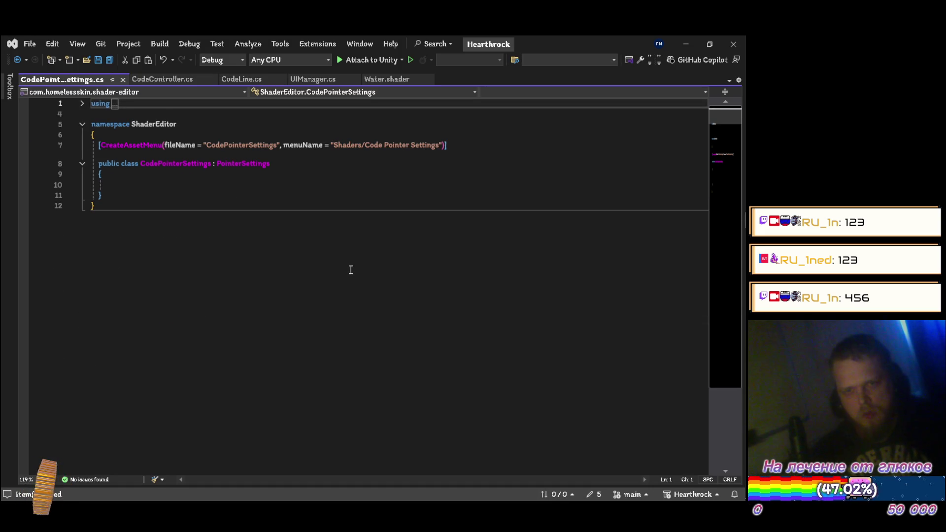
# Paste '#if UNITY_EDITOR' at the top of CodePointerSettings.cs, append '#endif', save, and return to Unity
pyautogui.write('#if UNITY_EDITOR')
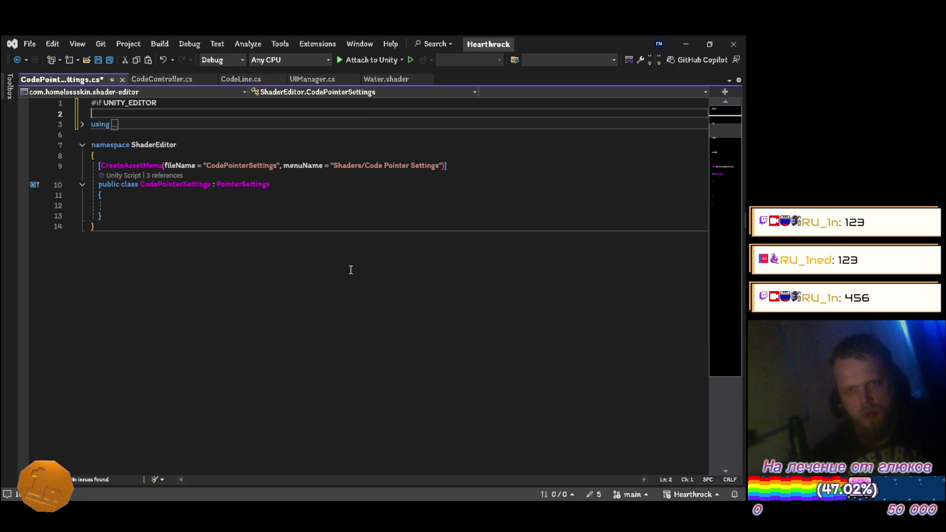
pyautogui.press('Down')
pyautogui.press('Down')
pyautogui.press('Down')
pyautogui.press('End')
pyautogui.press('Return')
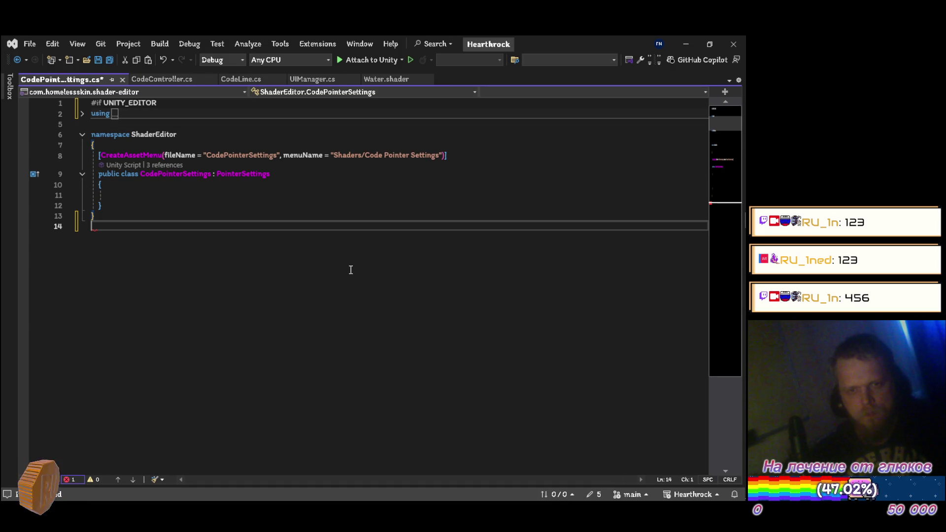
pyautogui.write('#e')
pyautogui.press('Tab')
pyautogui.hotkey('ctrl', 's')
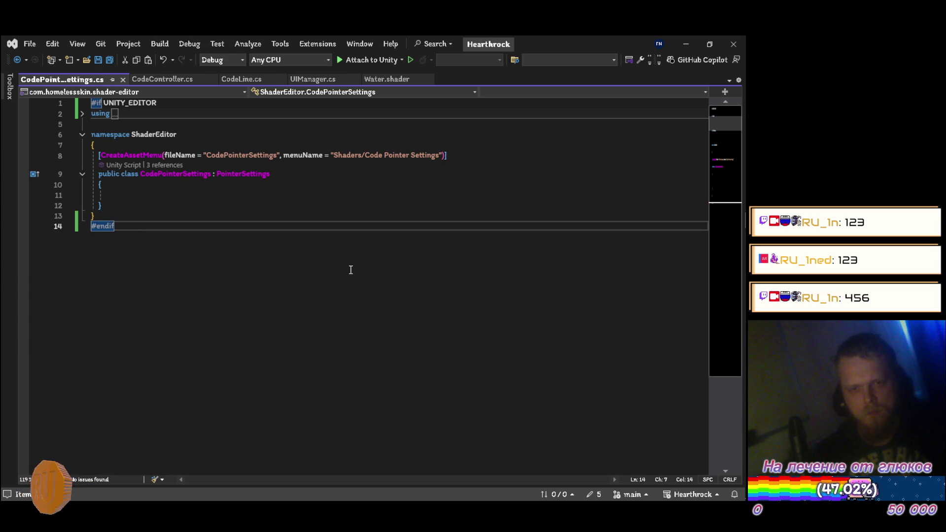
pyautogui.click(686, 44)
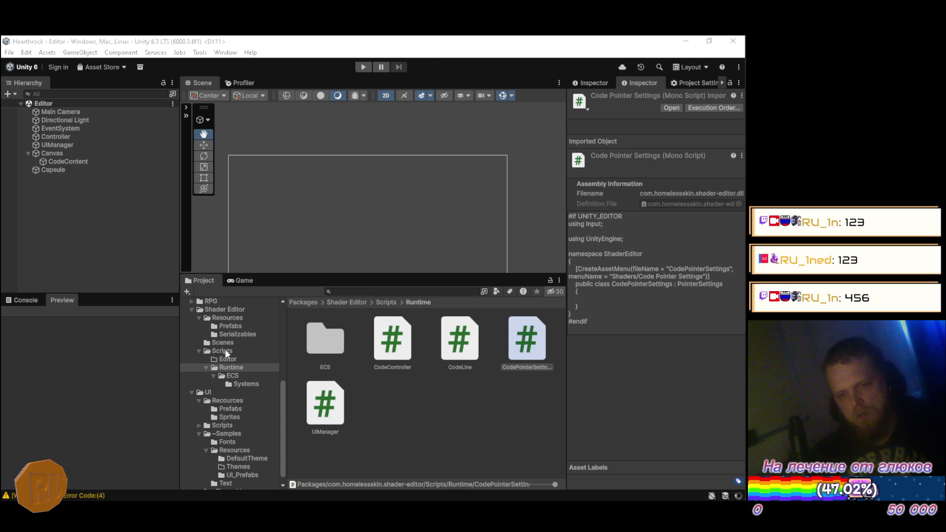
# Set the tag of the Line prefab in Resources/Prefabs to EditorOnly
pyautogui.click(234, 325)
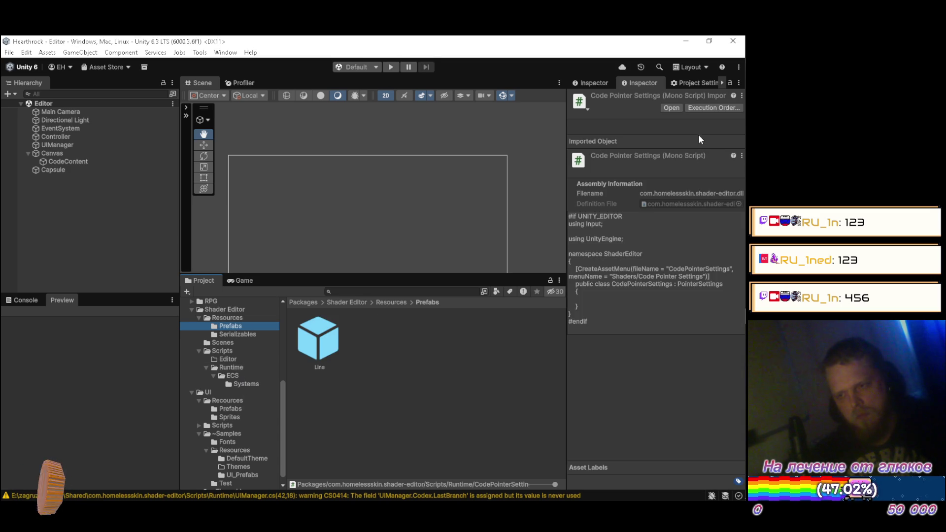
pyautogui.click(334, 334)
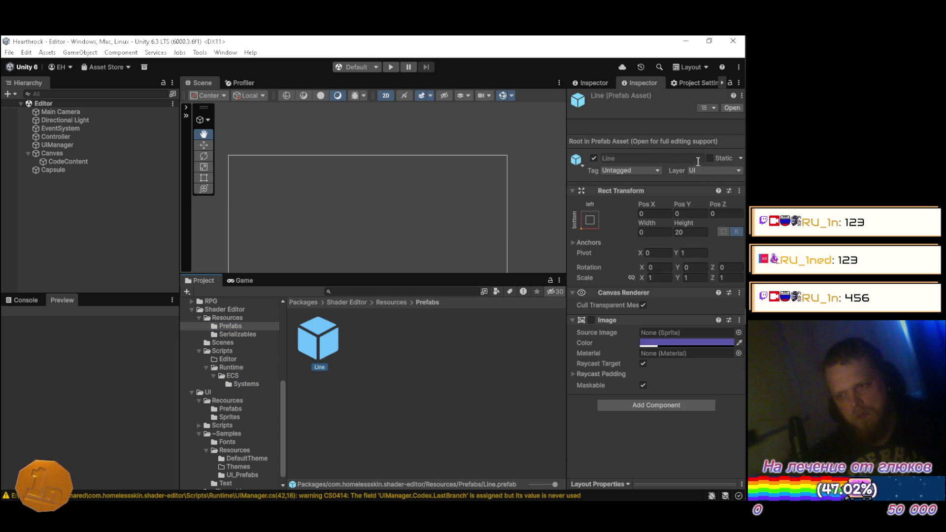
pyautogui.click(643, 170)
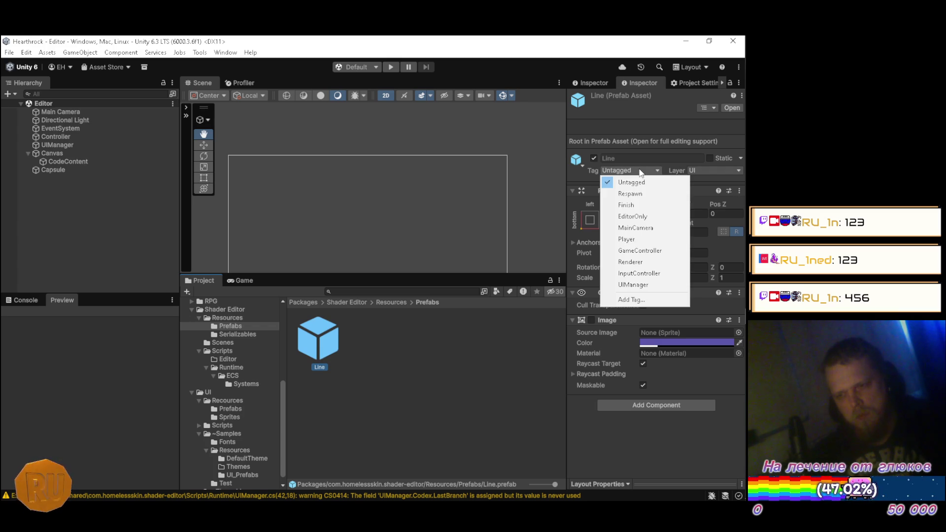
pyautogui.click(638, 218)
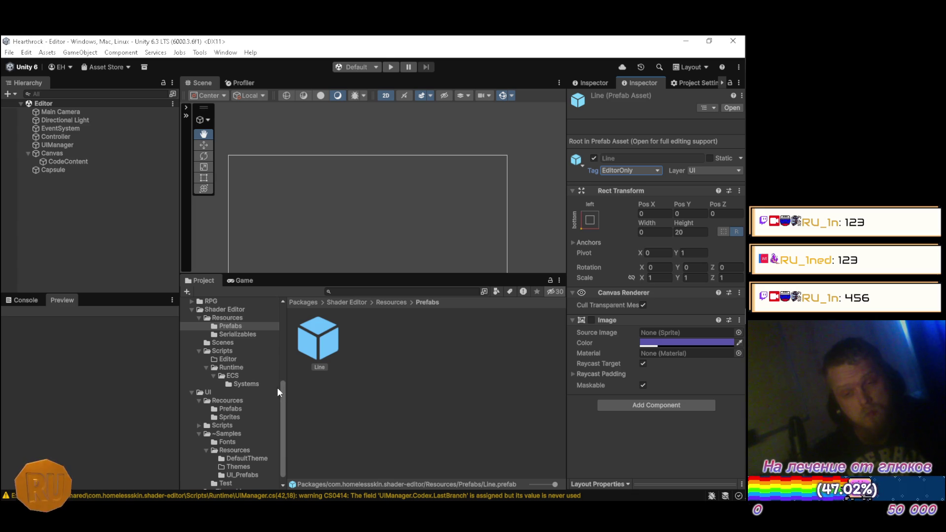
# Open CodeInputSystem from the Runtime ECS Systems folder for editing
pyautogui.click(226, 345)
pyautogui.click(330, 347)
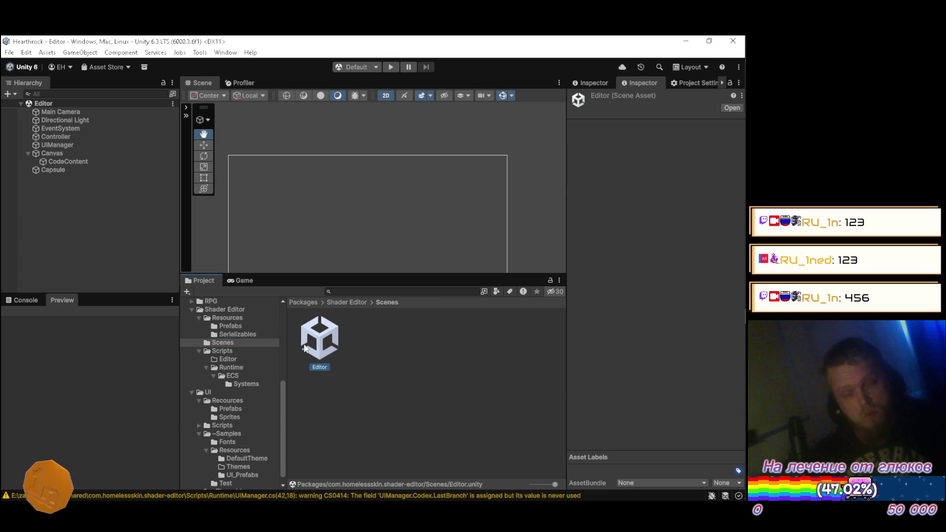
pyautogui.click(240, 383)
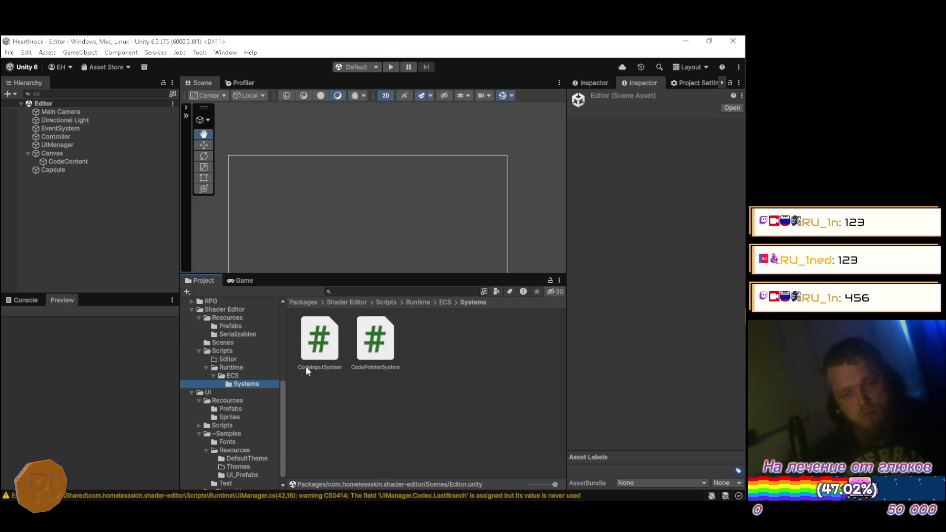
pyautogui.click(317, 367)
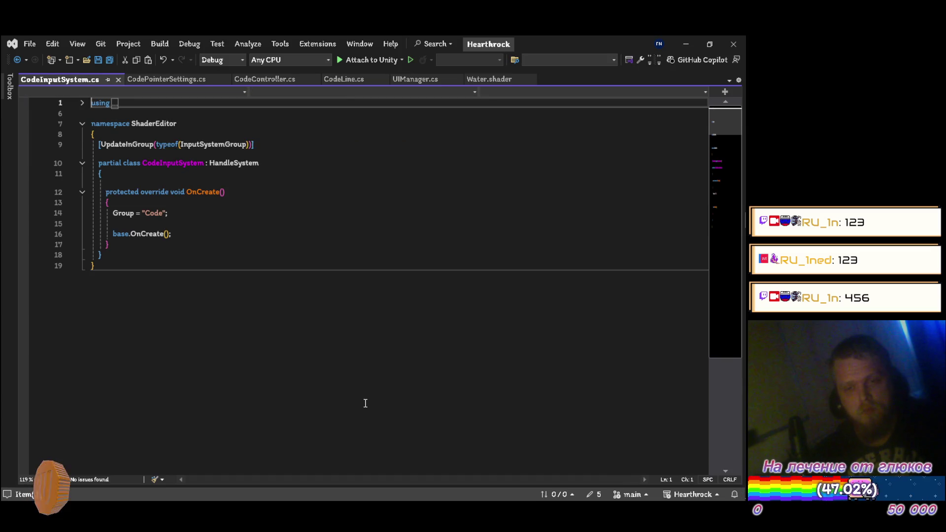
# Insert '#if UNITY_EDITOR' as the first line of CodeInputSystem.cs
pyautogui.press('Return')
pyautogui.press('Up')
pyautogui.write('#if UNITY_EDITOR')
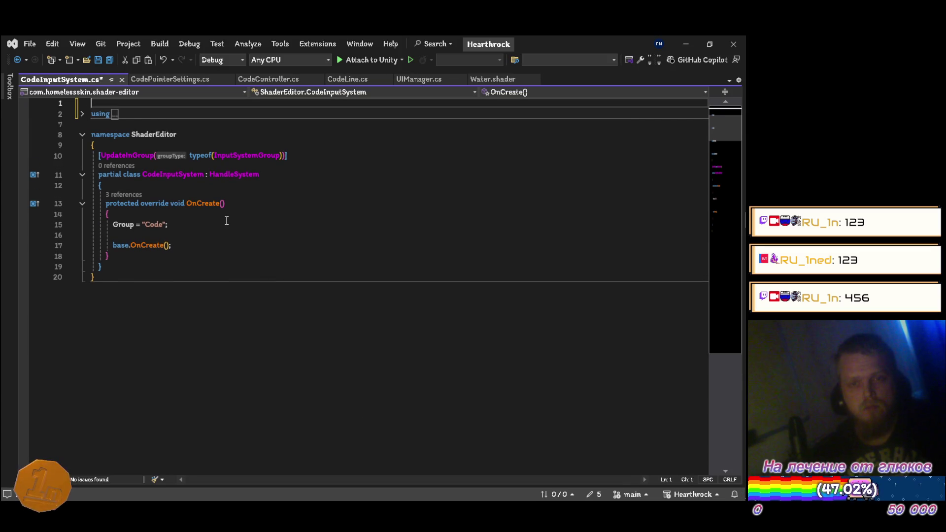
pyautogui.press('Return')
pyautogui.press('BackSpace')
# Append '#endif' after the last brace, save, and open CodePointerSystem from Unity
pyautogui.press('Down')
pyautogui.press('Down')
pyautogui.press('Down')
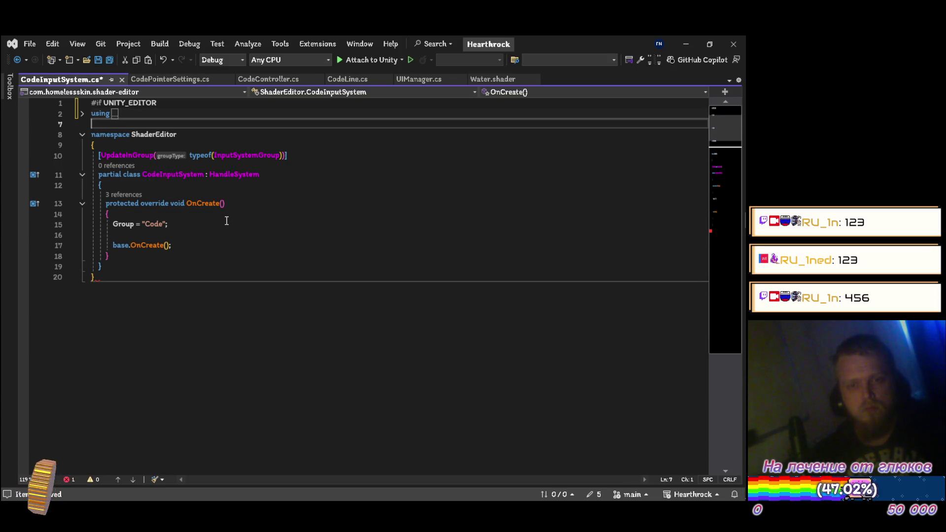
pyautogui.press('Return')
pyautogui.write('#endif')
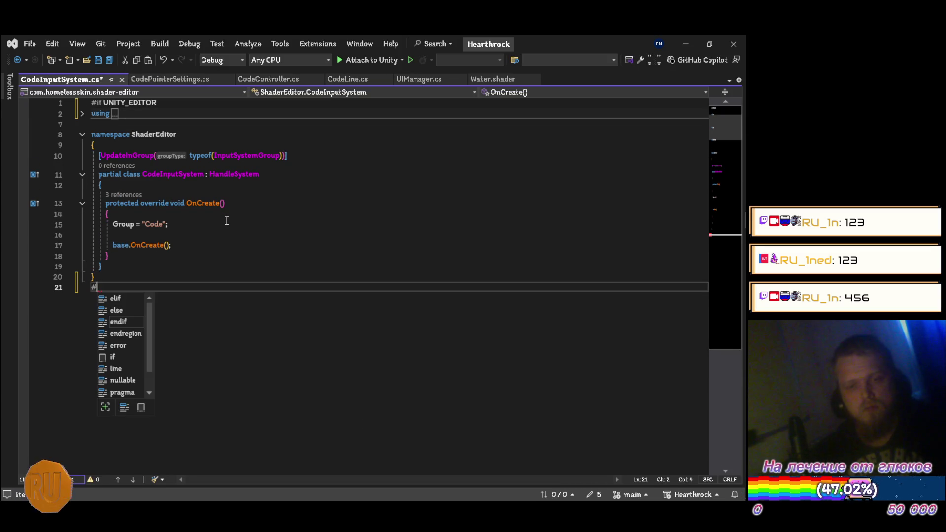
pyautogui.hotkey('ctrl', 's')
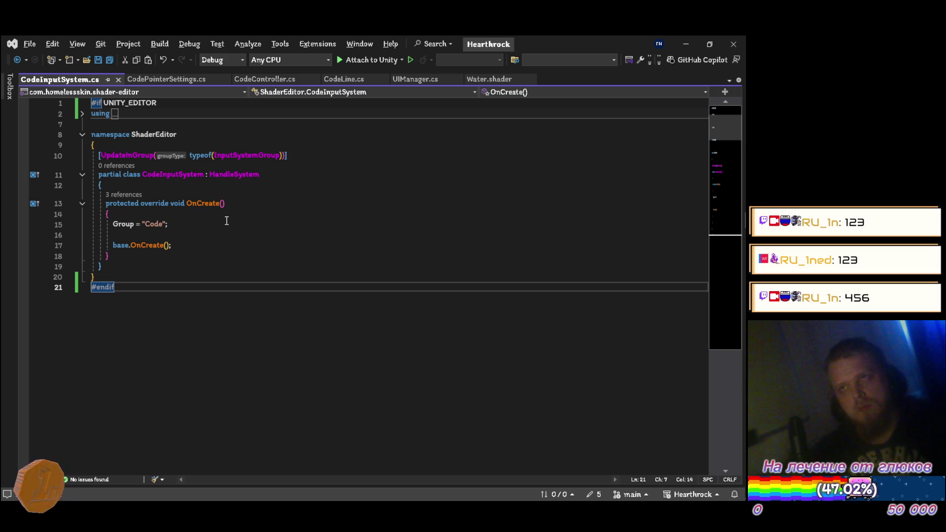
pyautogui.hotkey('alt', 'Tab')
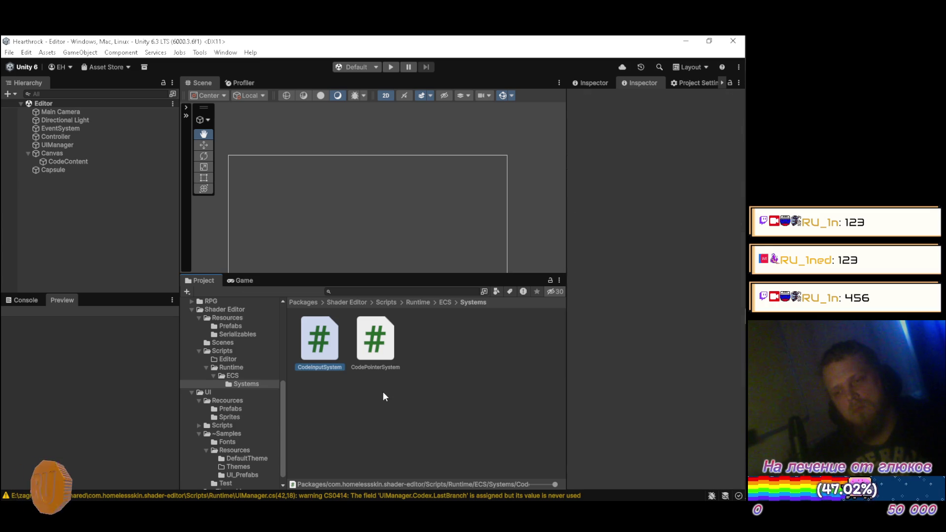
pyautogui.click(381, 358)
pyautogui.doubleClick(380, 359)
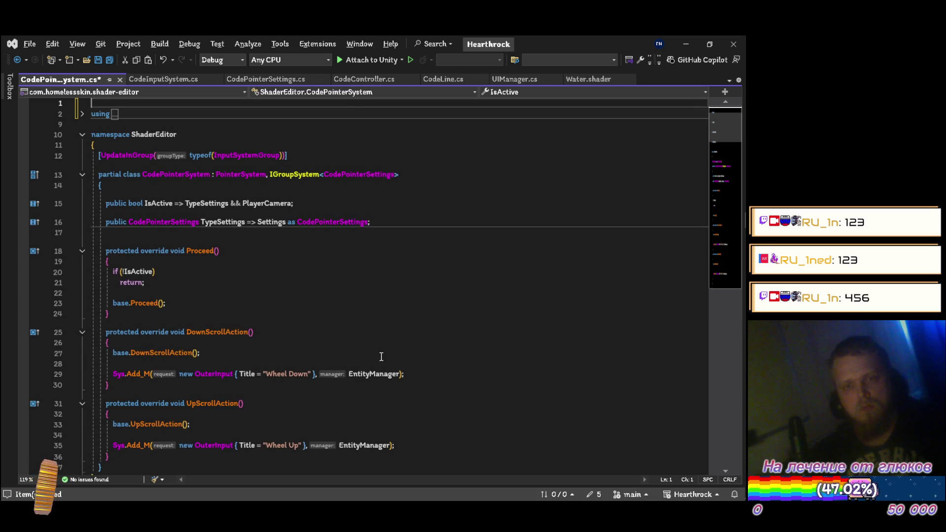
pyautogui.write('#if UNITY_EDITOR')
# Append '#endif' at the end of CodePointerSystem.cs, save, and switch back to Unity
pyautogui.scroll(-10, 381, 356)
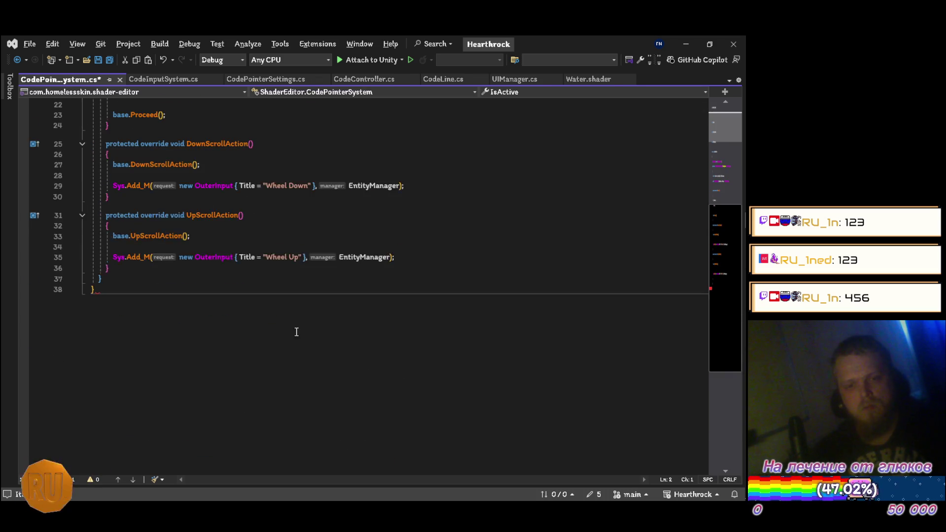
pyautogui.click(169, 176)
pyautogui.press('Return')
pyautogui.write('#endif')
pyautogui.hotkey('ctrl', 's')
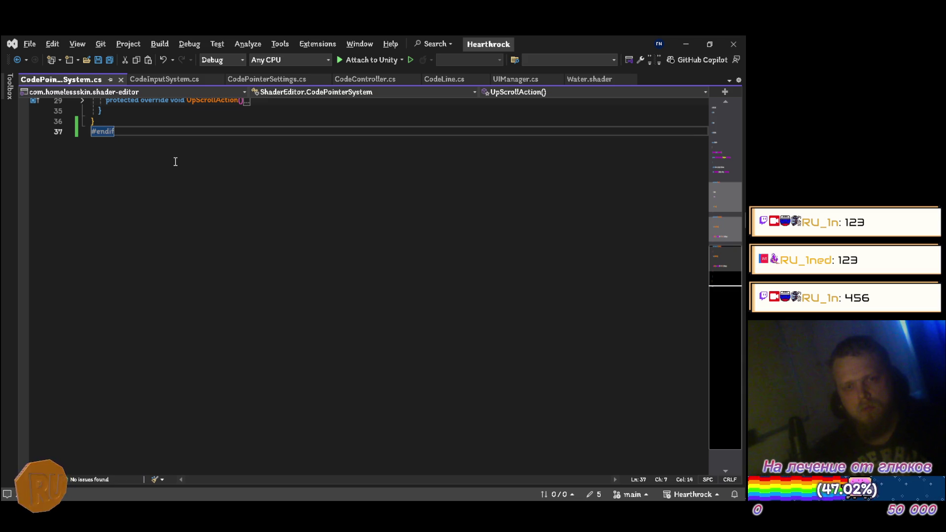
pyautogui.scroll(5, 175, 162)
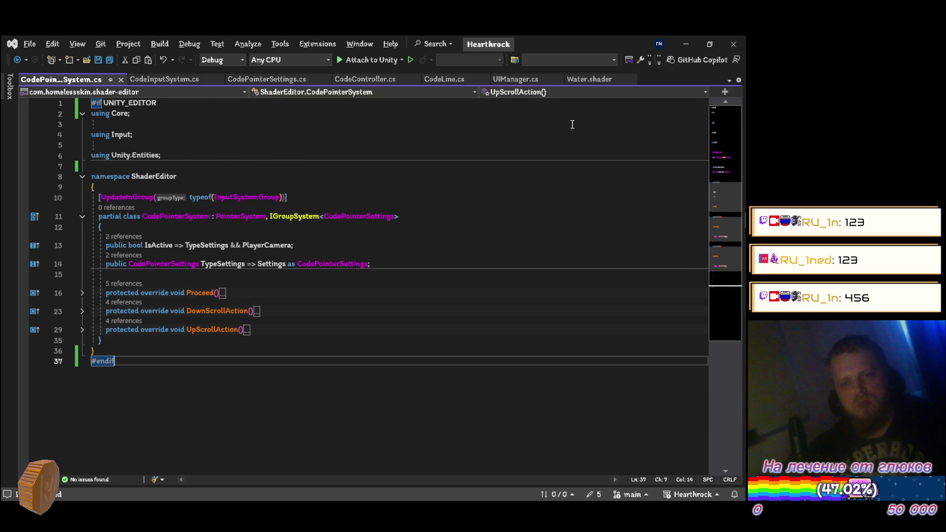
pyautogui.hotkey('alt', 'Tab')
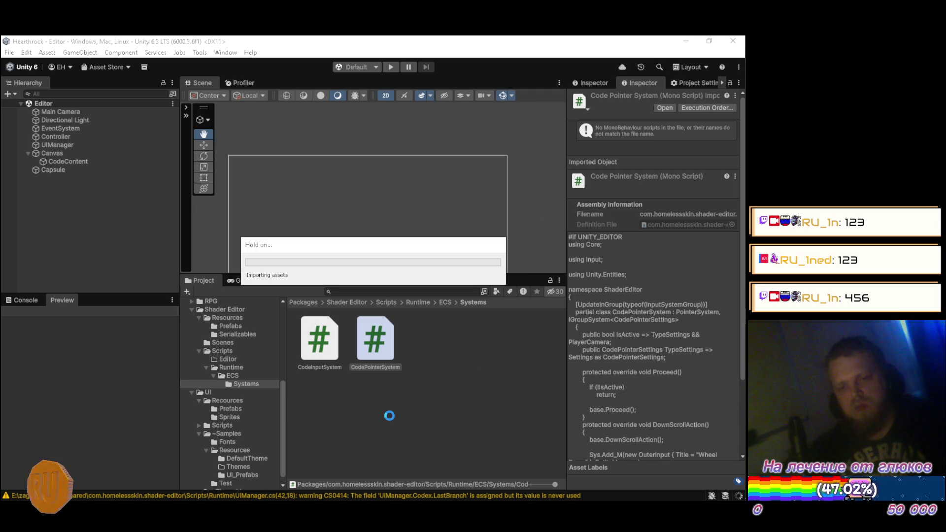
# Bring the YouTube Music browser window to the front
pyautogui.moveTo(738, 107)
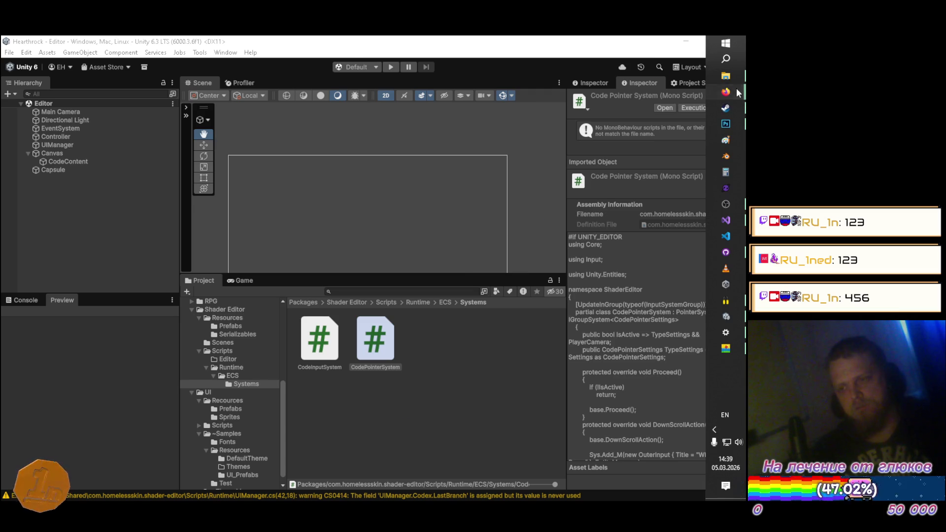
pyautogui.click(25, 299)
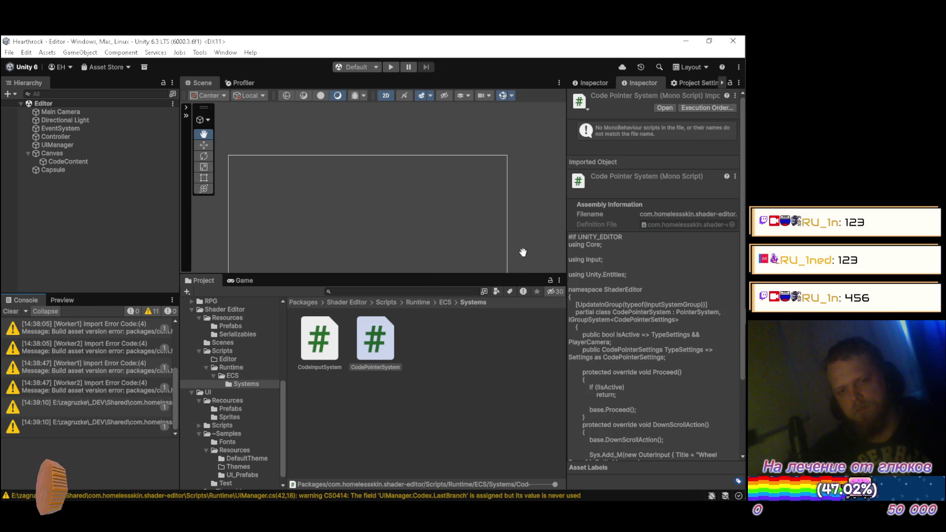
pyautogui.moveTo(729, 92)
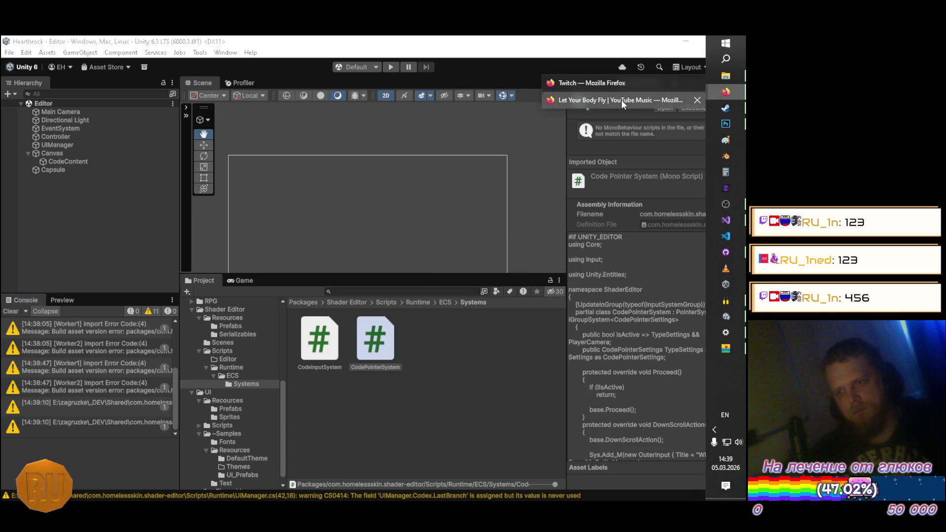
pyautogui.click(622, 99)
# Dislike the current track and page through the YouTube Music recommendations
pyautogui.scroll(-3, 615, 272)
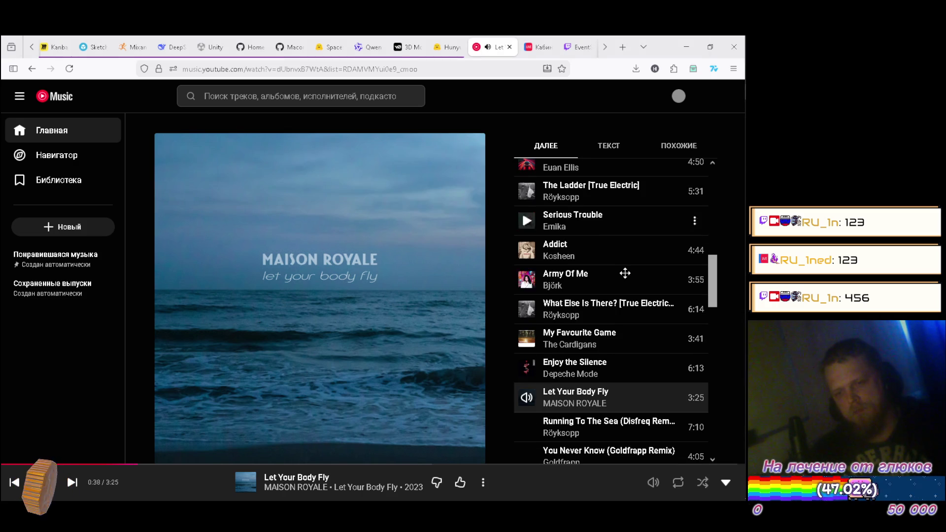
pyautogui.scroll(-3, 572, 281)
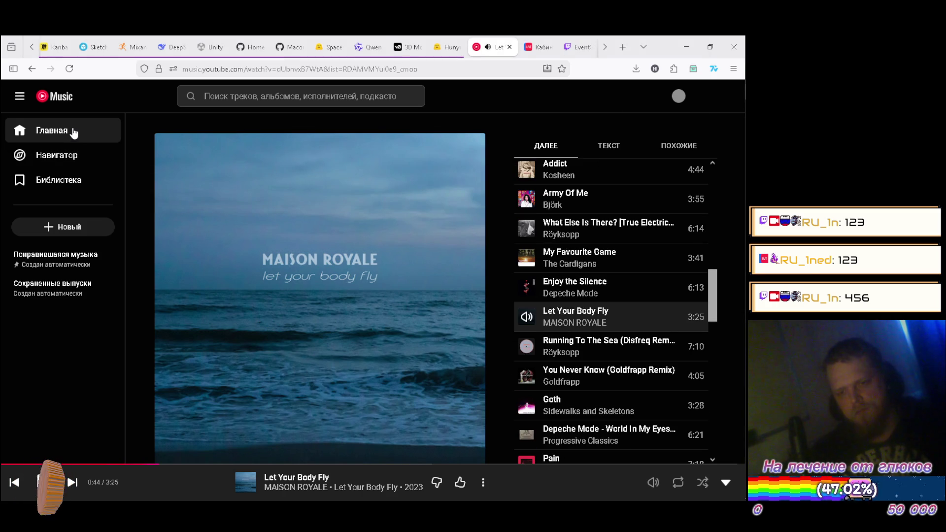
pyautogui.hotkey('alt', 'Left')
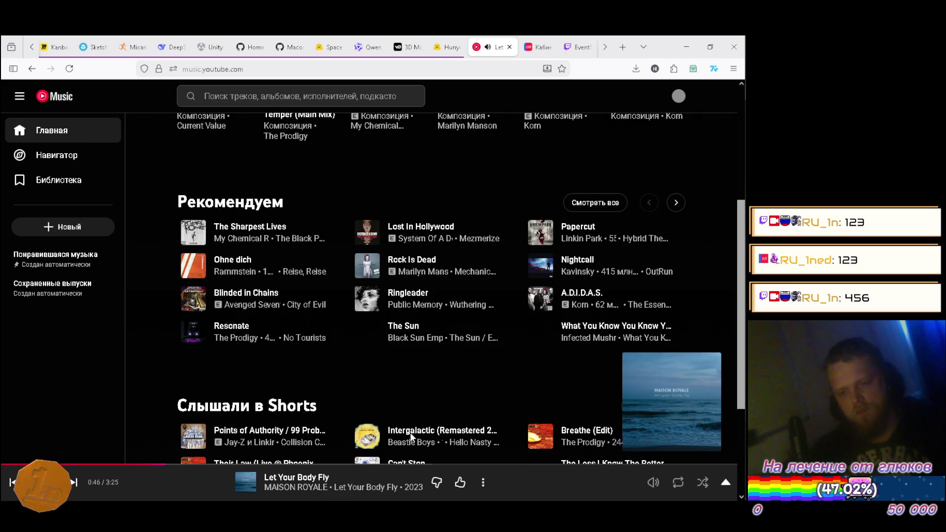
pyautogui.click(437, 483)
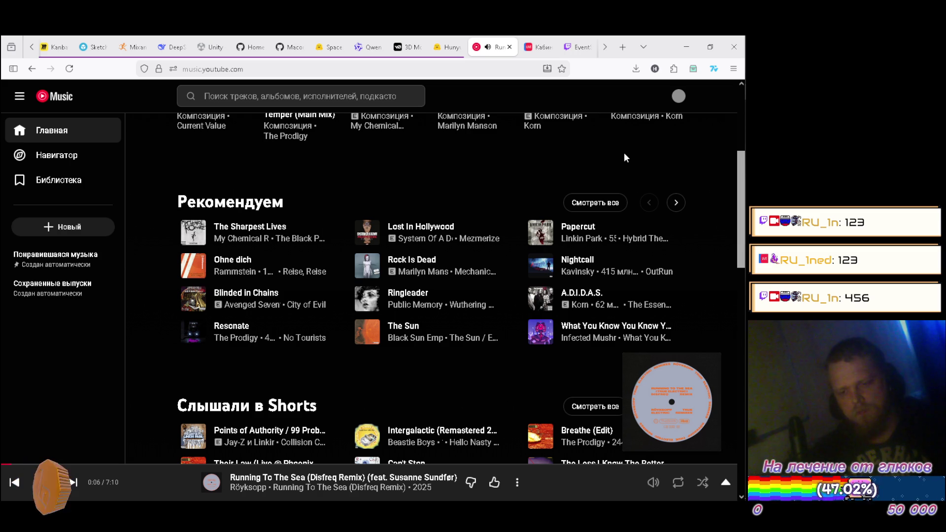
pyautogui.click(678, 203)
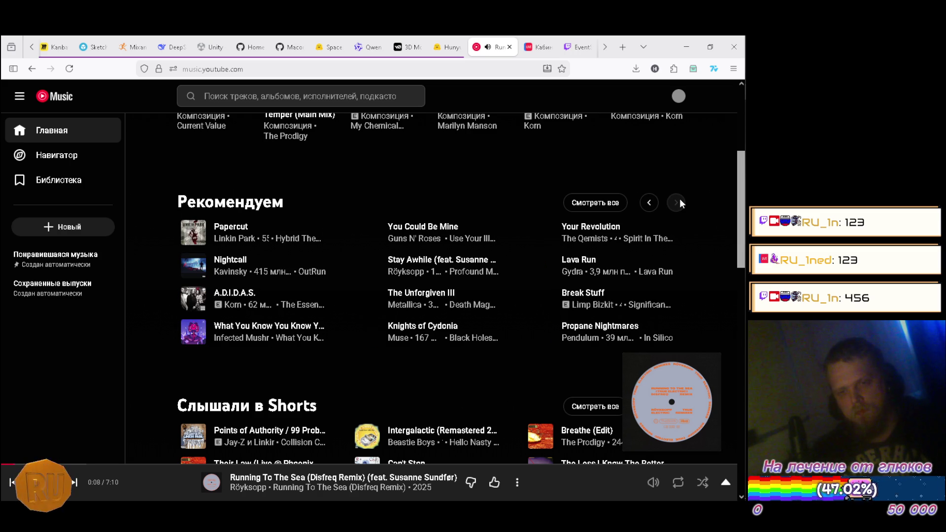
pyautogui.click(649, 203)
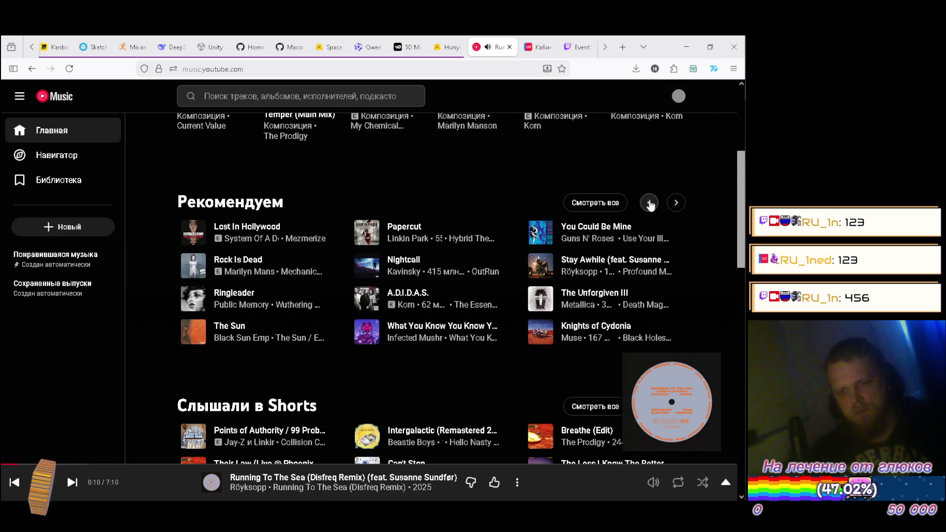
pyautogui.click(675, 204)
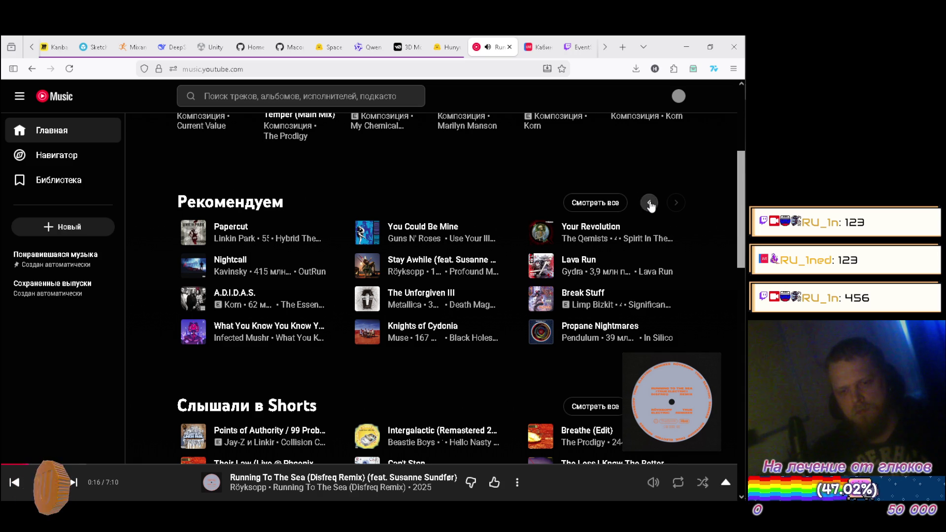
pyautogui.click(649, 203)
pyautogui.click(658, 206)
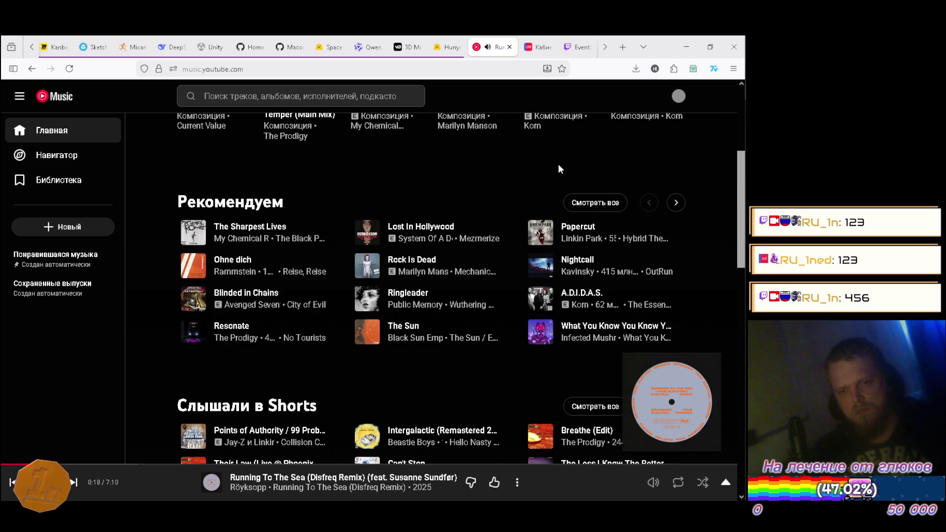
# Queue Rammstein's 'Ohne dich' to play next, skip to it, and minimize the browser
pyautogui.click(325, 265)
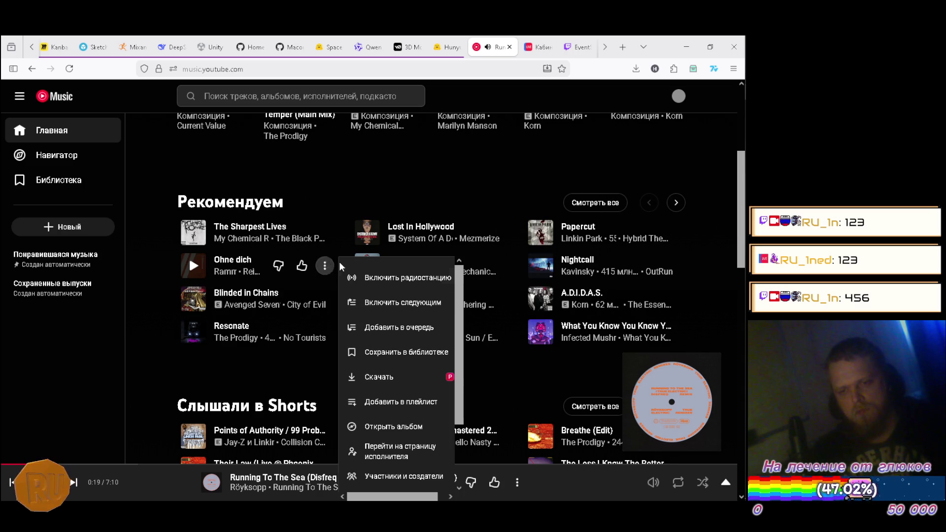
pyautogui.click(389, 303)
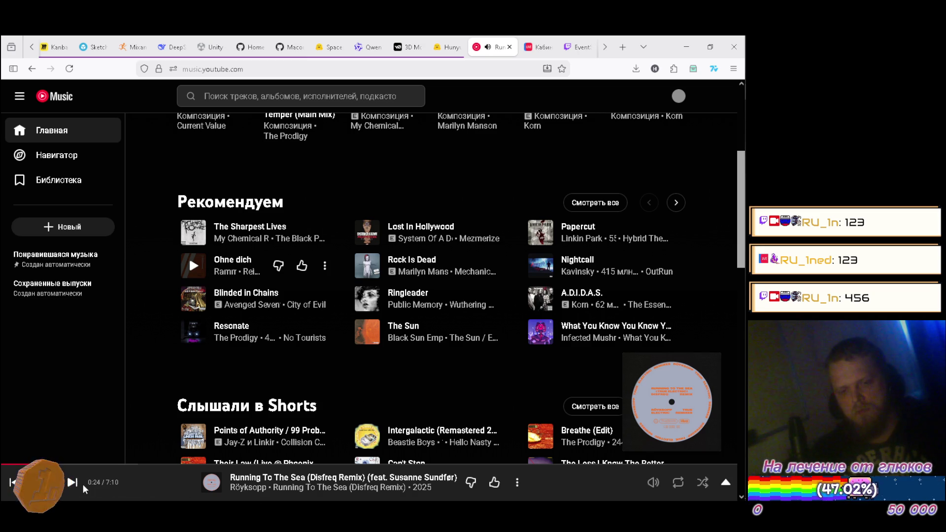
pyautogui.click(74, 482)
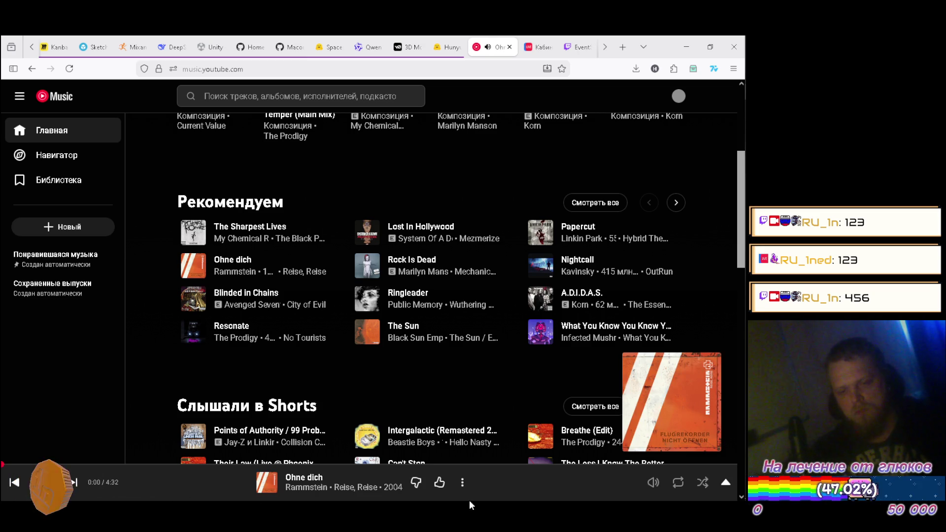
pyautogui.click(558, 492)
pyautogui.click(685, 47)
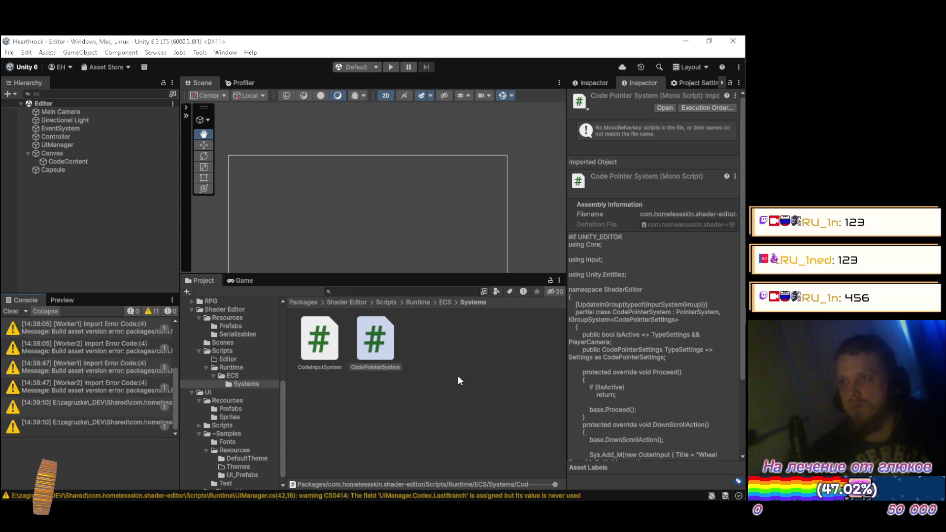
# Enter play mode so the Game view lists the generated shader code, lines 0–15
pyautogui.click(394, 67)
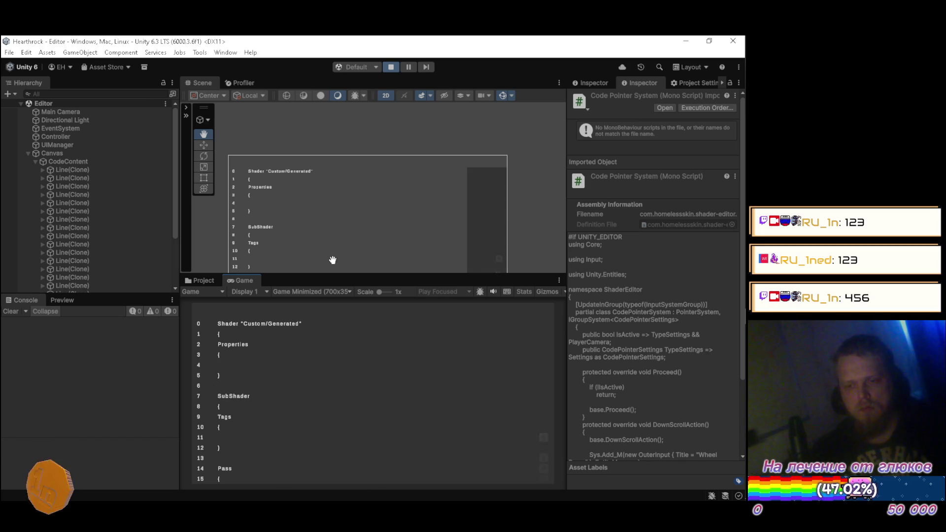
pyautogui.click(311, 291)
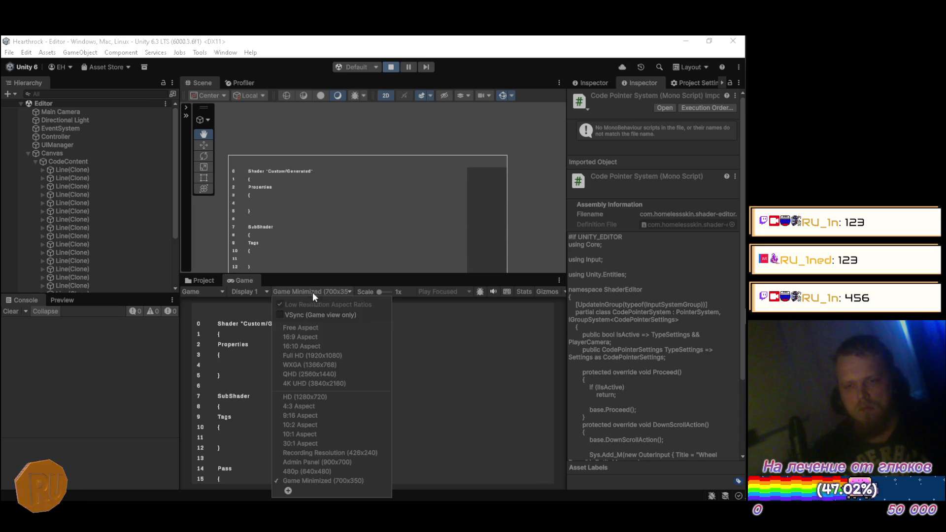
# Switch the Game view to Free Aspect and select the Shader and Tags lines
pyautogui.click(318, 324)
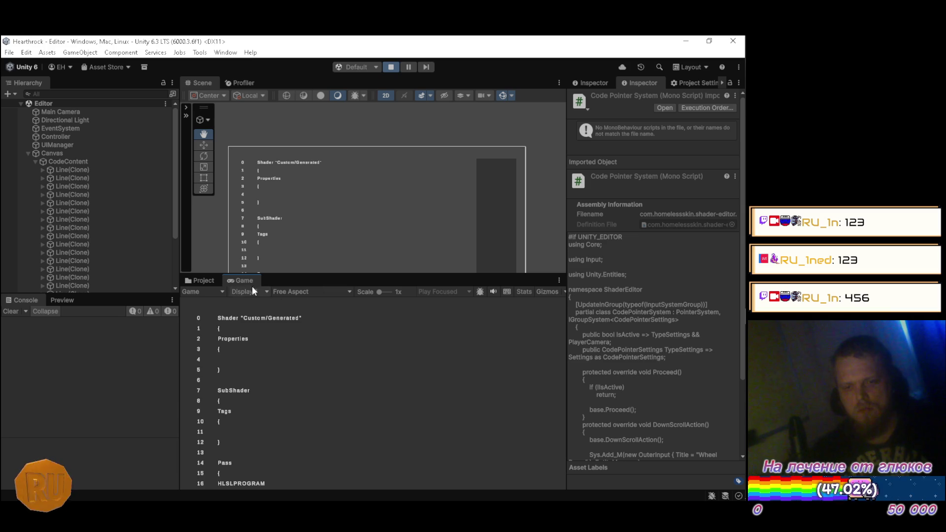
pyautogui.click(313, 318)
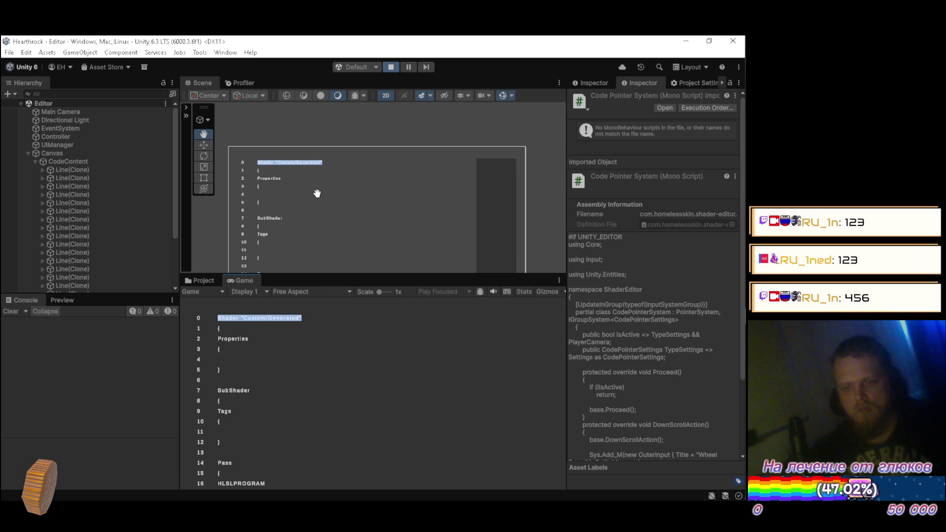
pyautogui.click(334, 413)
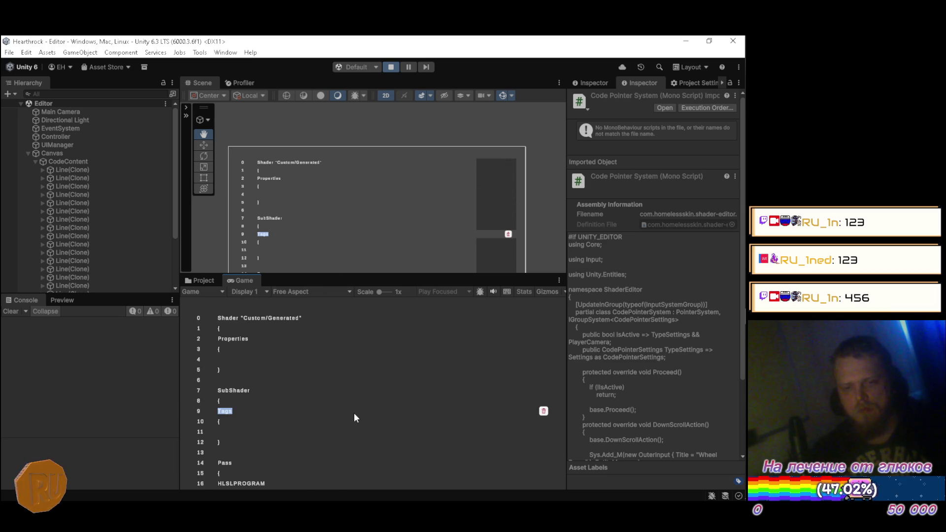
pyautogui.click(354, 413)
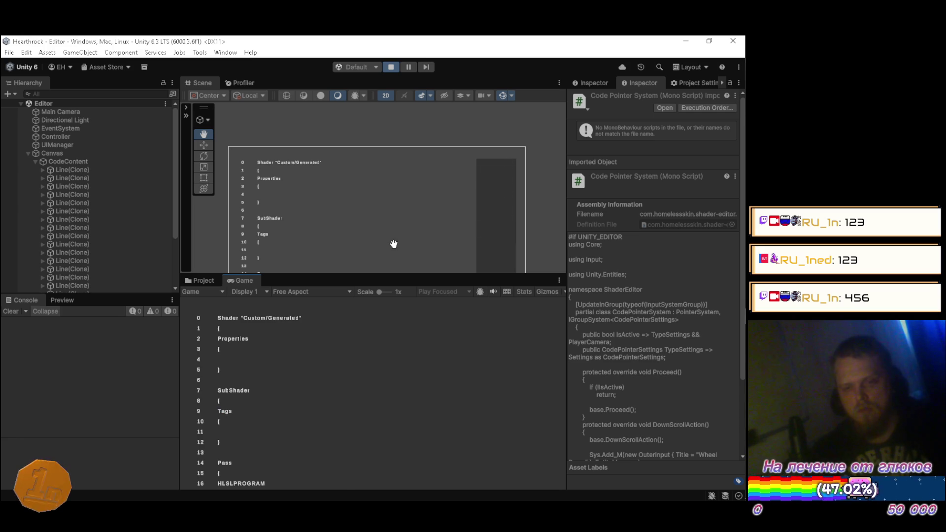
# Select SubShader on line 7, then maximize the Game view to show lines 0–21
pyautogui.doubleClick(278, 389)
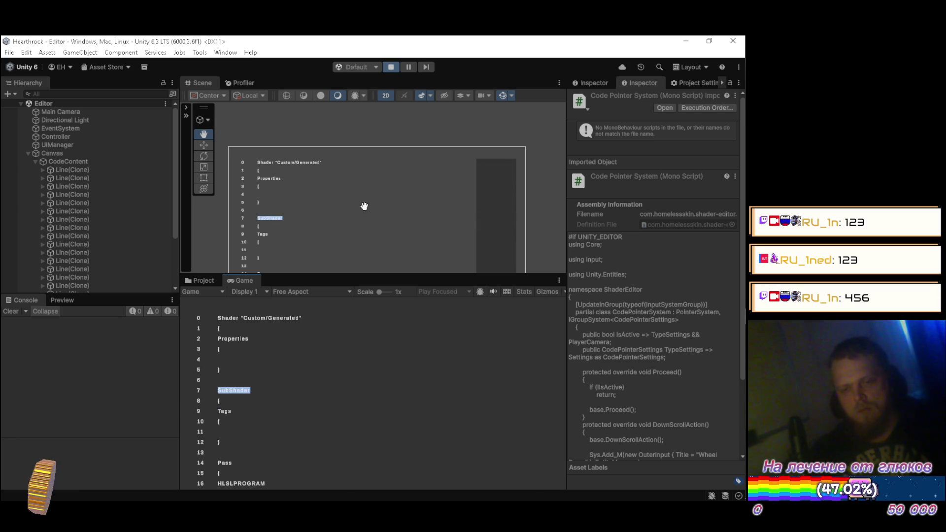
pyautogui.press('Right')
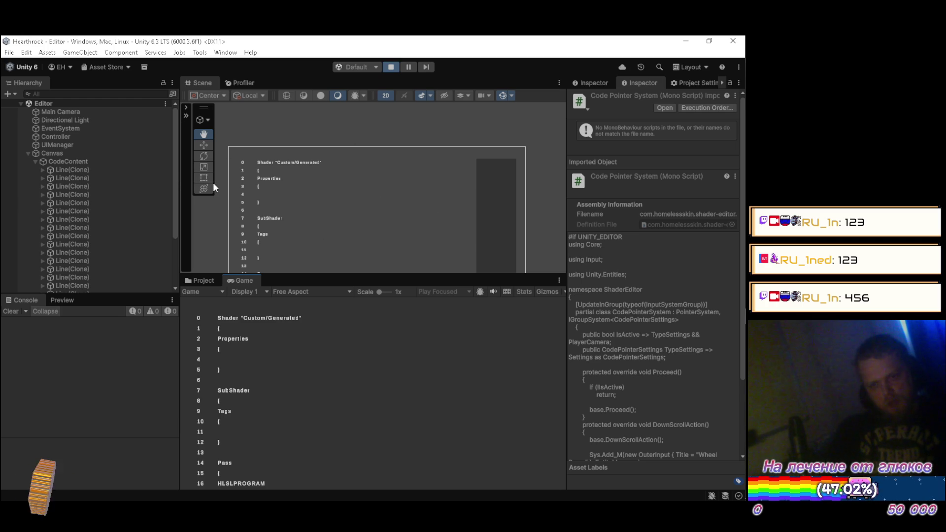
pyautogui.doubleClick(240, 280)
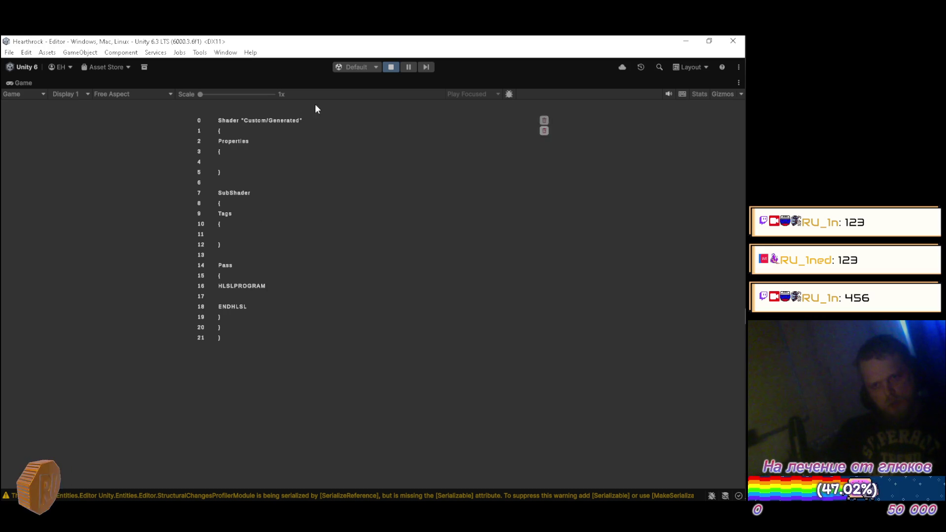
# Set the Game view to Game Minimized (700x350), scroll the lines, and un-maximize it
pyautogui.click(151, 95)
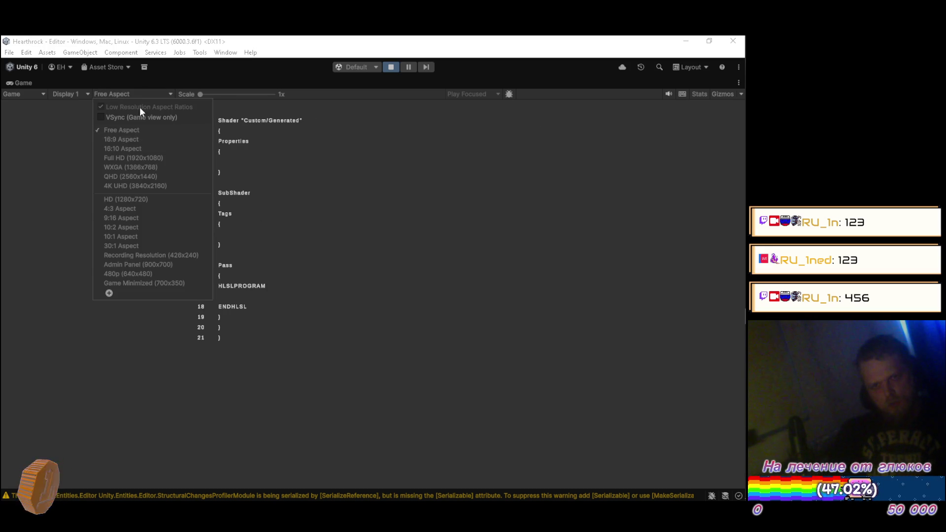
pyautogui.click(126, 283)
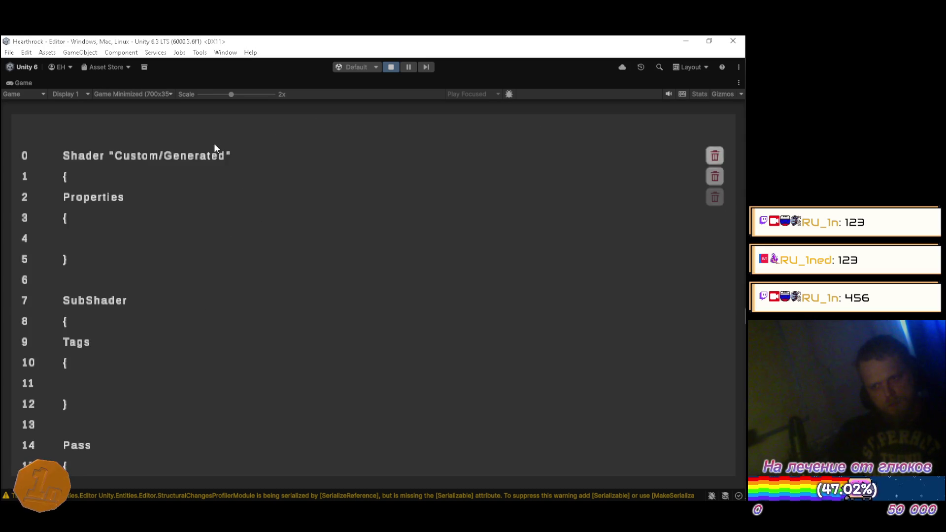
pyautogui.scroll(-4, 226, 309)
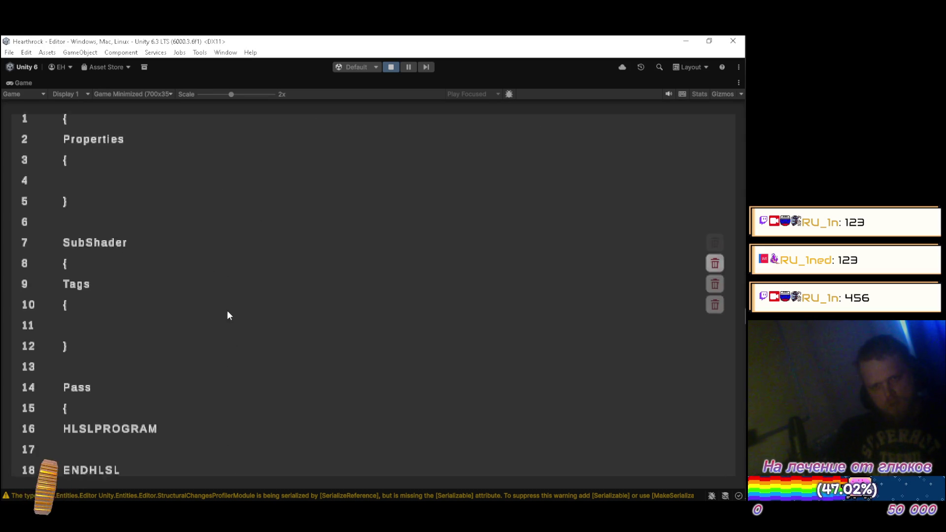
pyautogui.scroll(4, 243, 326)
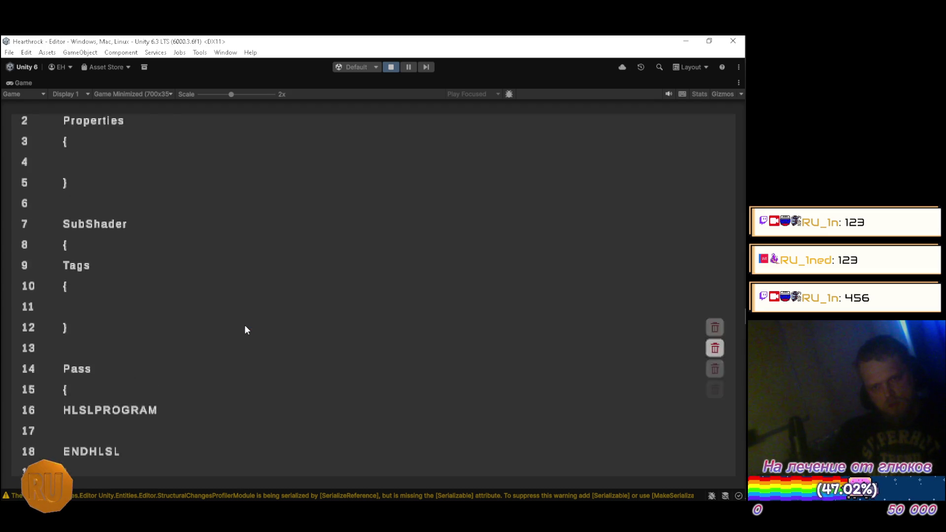
pyautogui.scroll(-4, 243, 325)
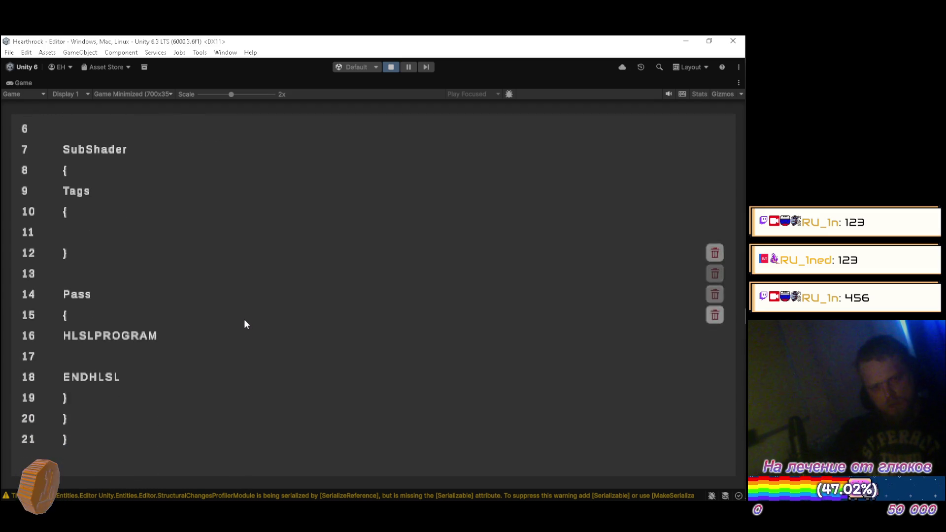
pyautogui.scroll(4, 243, 321)
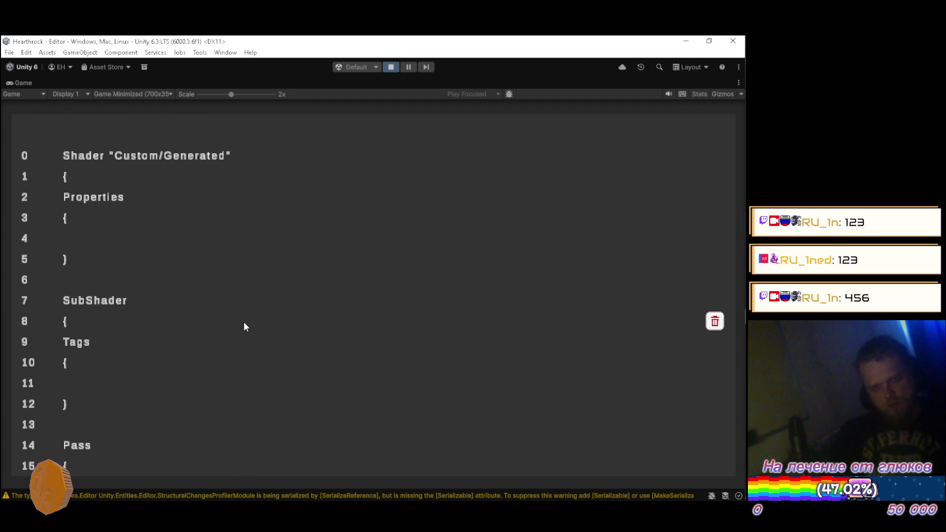
pyautogui.scroll(-1, 243, 321)
pyautogui.scroll(-3, 244, 323)
pyautogui.scroll(5, 242, 322)
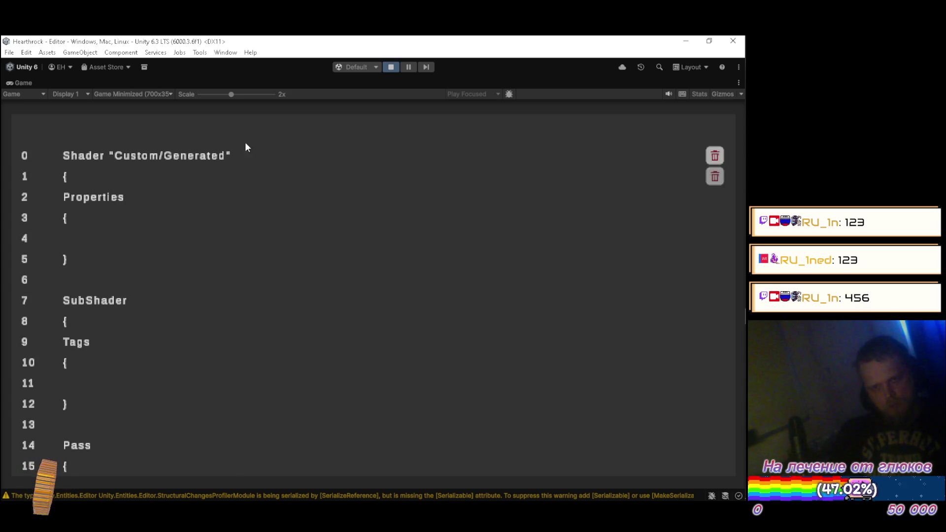
pyautogui.doubleClick(27, 84)
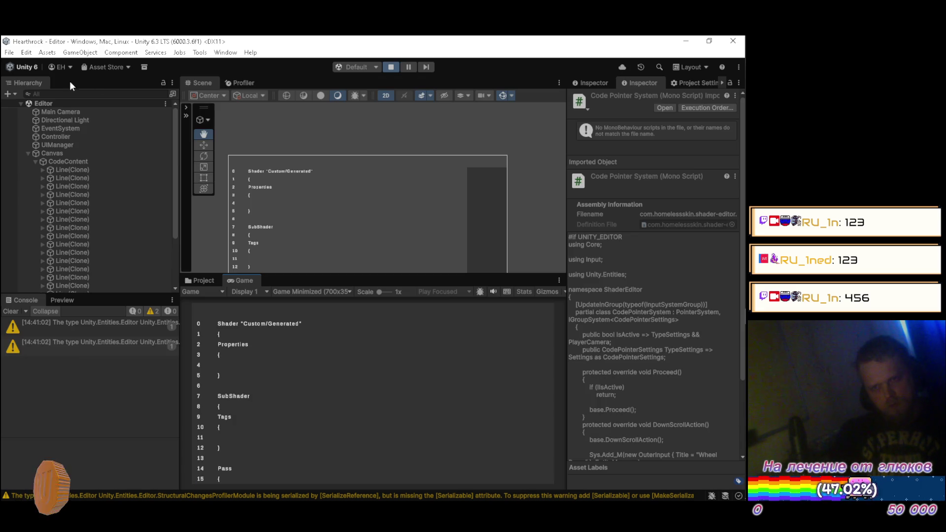
# Clear all warning messages from the Console panel
pyautogui.click(19, 310)
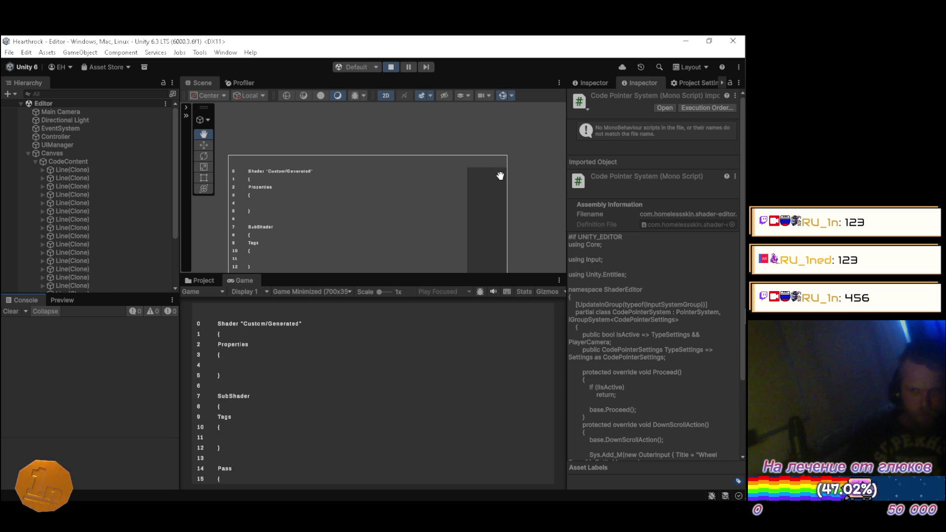
# Bring YouTube Music forward and skip ahead to the track Goth
pyautogui.moveTo(709, 92)
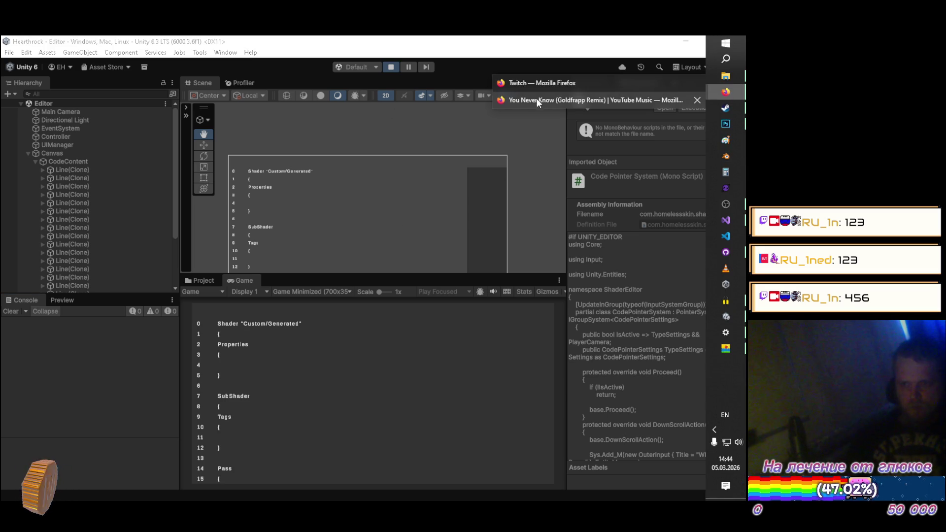
pyautogui.click(533, 99)
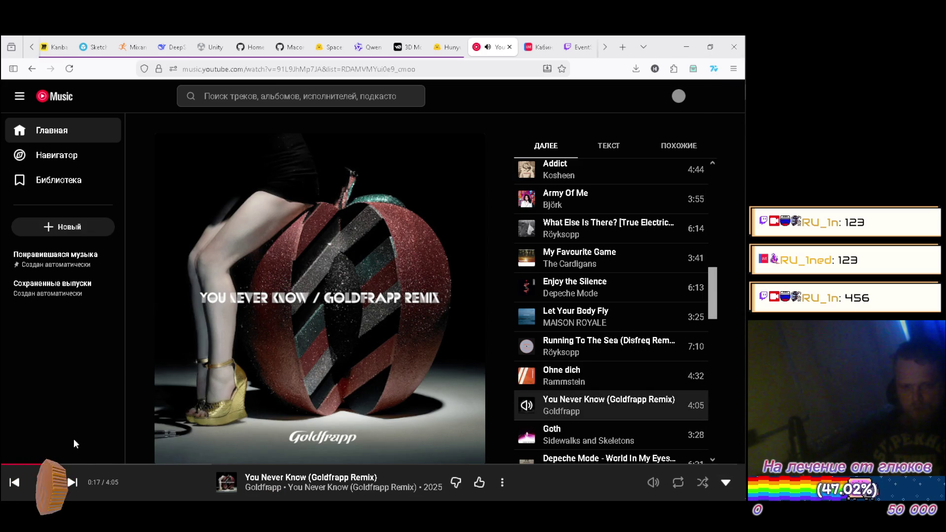
pyautogui.click(72, 482)
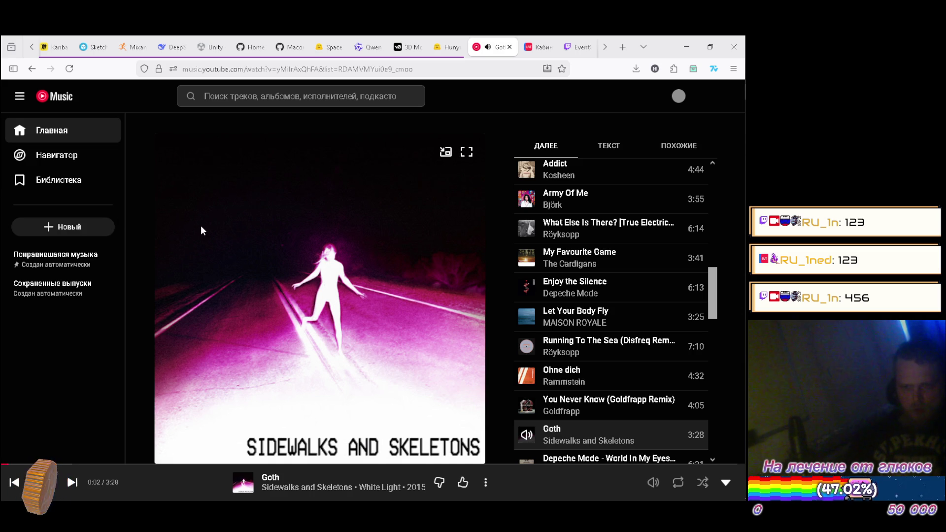
pyautogui.press('Escape')
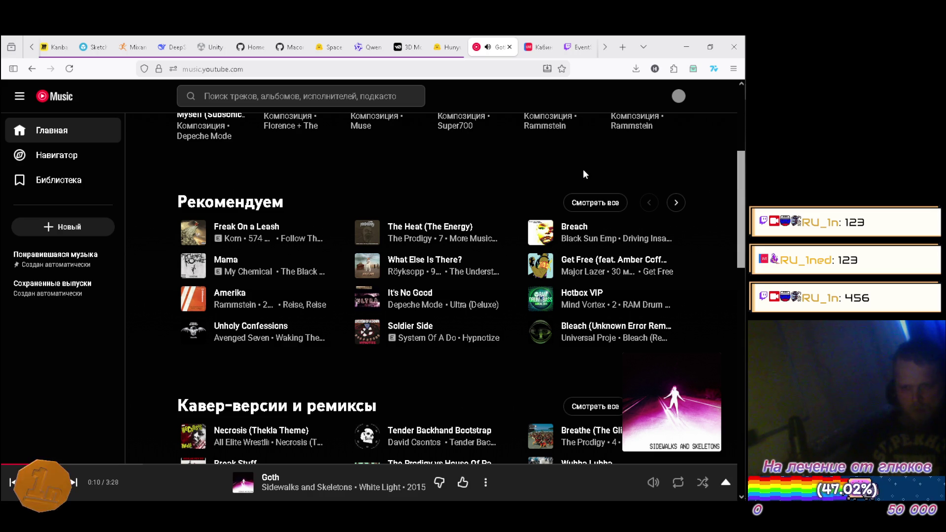
# Queue Machine Gun (Zardonic Remix) to play next, skip to it, then minimize the browser
pyautogui.click(675, 202)
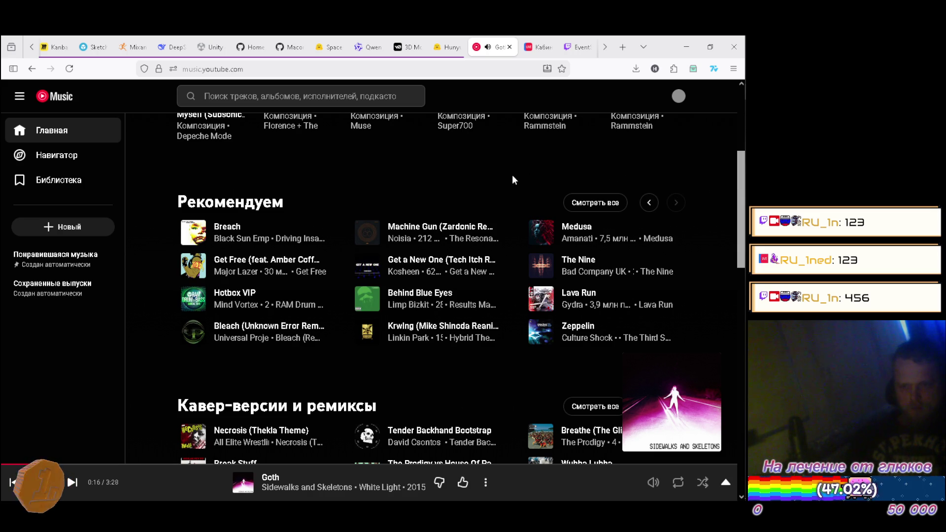
pyautogui.click(498, 232)
pyautogui.click(552, 270)
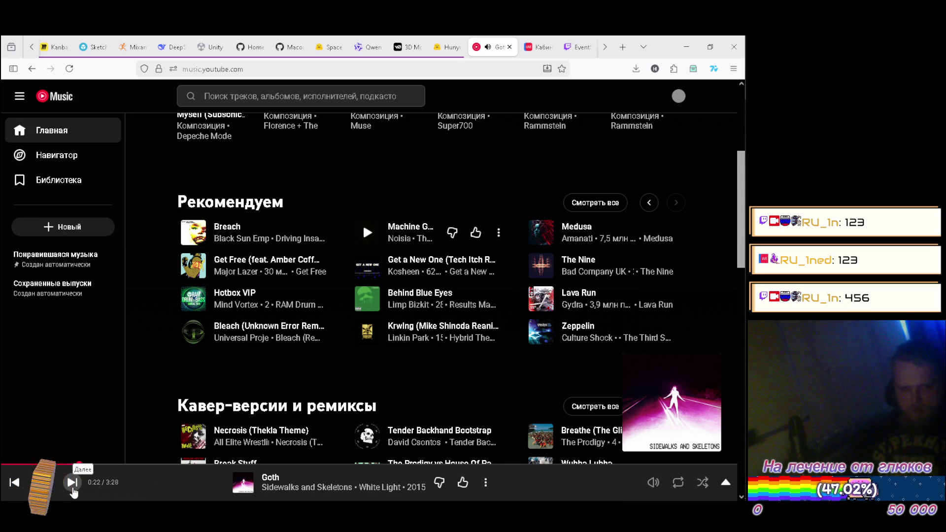
pyautogui.click(74, 487)
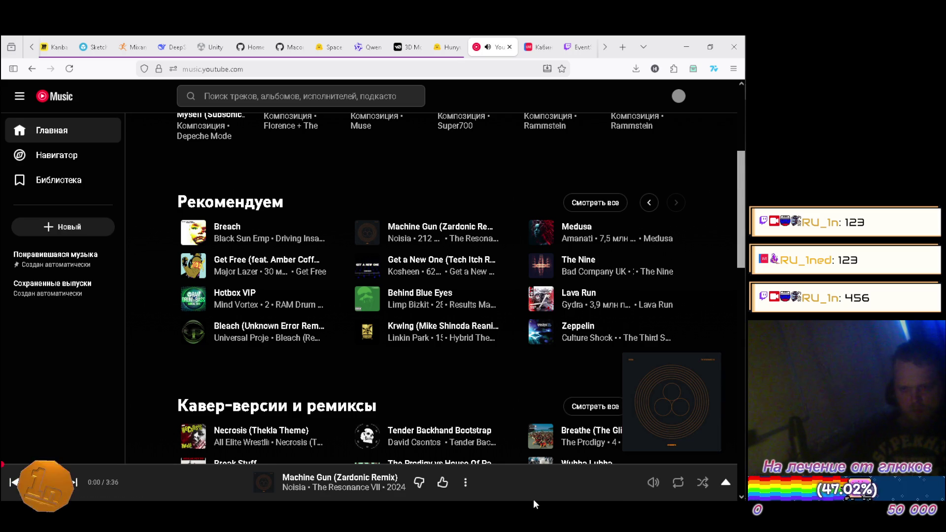
pyautogui.click(581, 487)
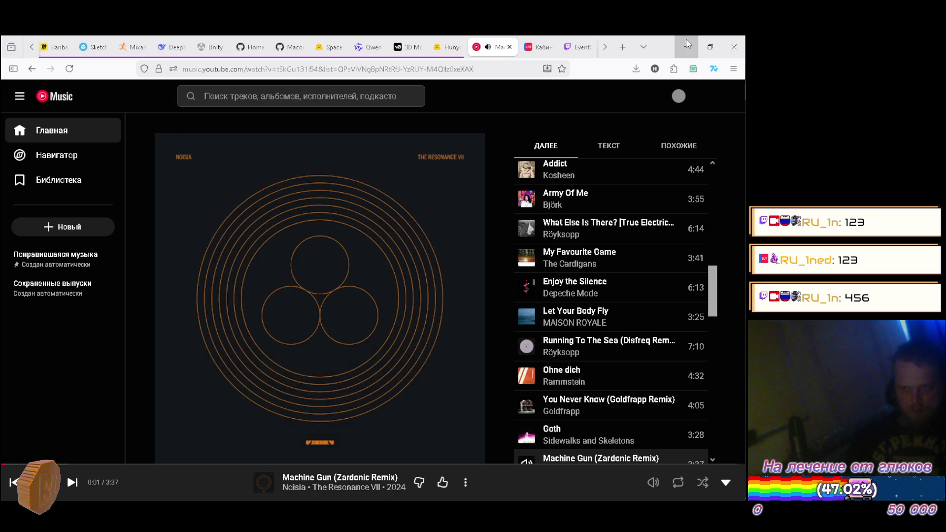
pyautogui.click(685, 39)
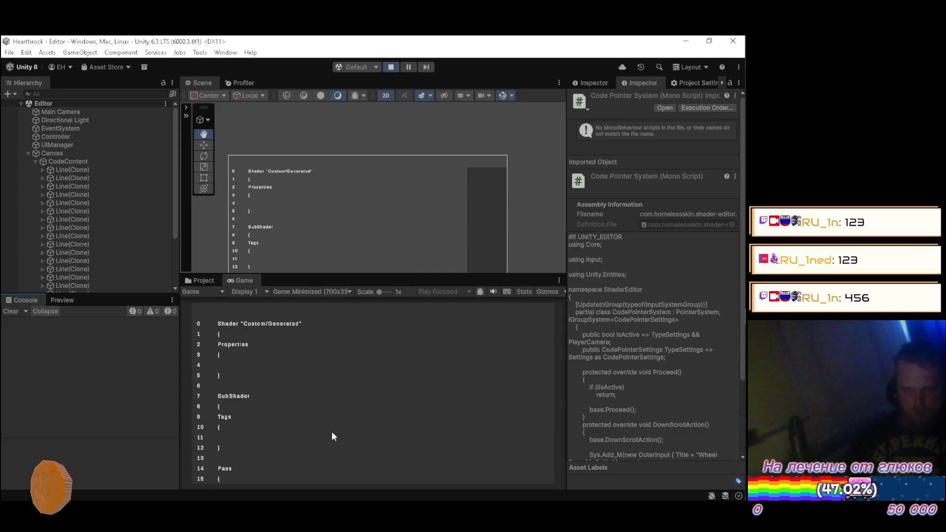
# Launch Task Manager, stop play mode, and bring CodePointerSystem.cs in Visual Studio forward
pyautogui.click(247, 280)
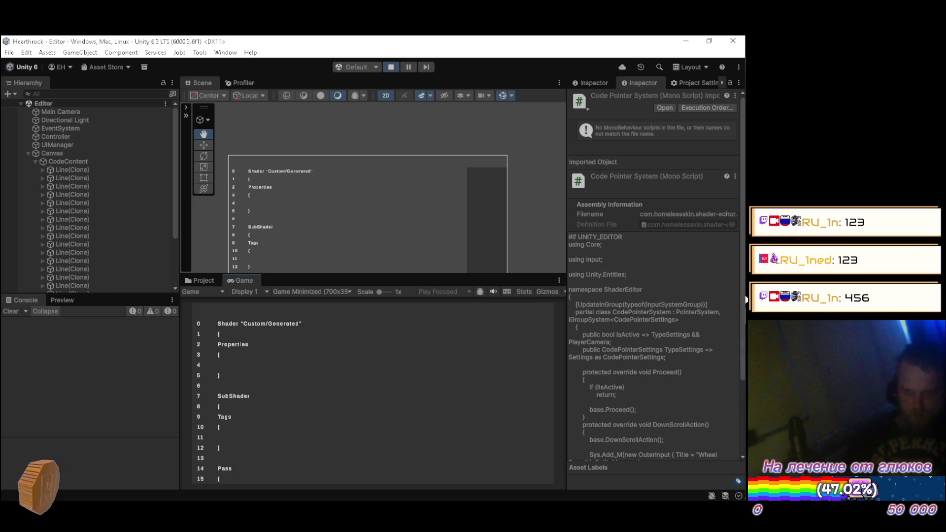
pyautogui.moveTo(737, 353)
pyautogui.rightClick(733, 378)
pyautogui.click(650, 327)
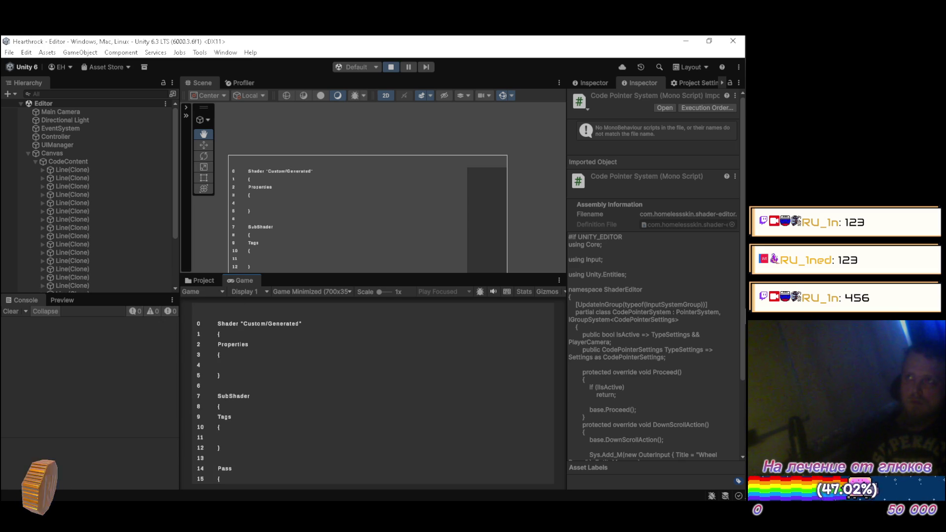
pyautogui.click(387, 67)
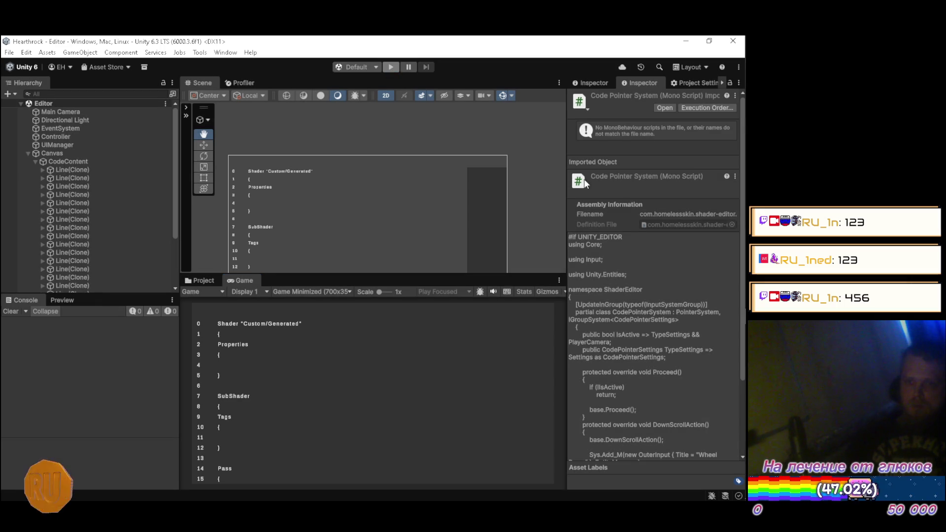
pyautogui.click(729, 219)
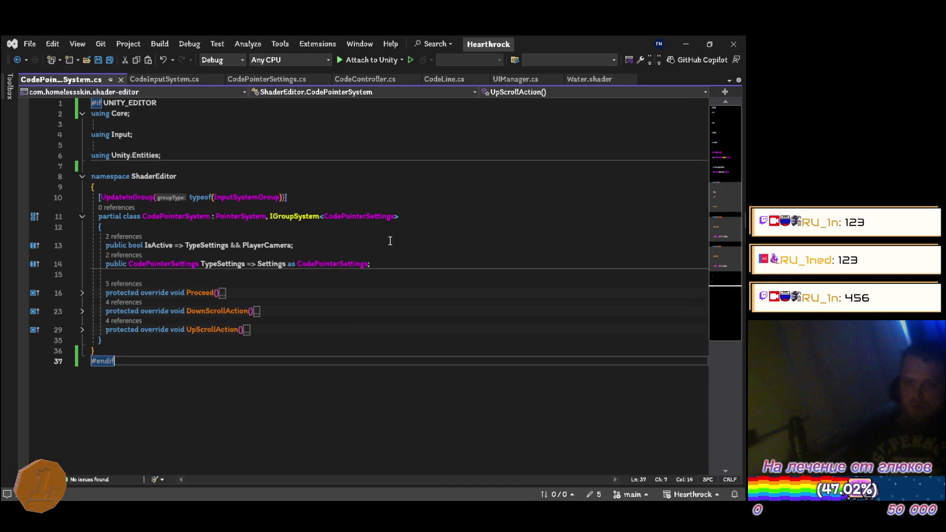
# In UIManager.cs, expand Awake and go to the base Awake and LoadSettings definitions
pyautogui.click(513, 79)
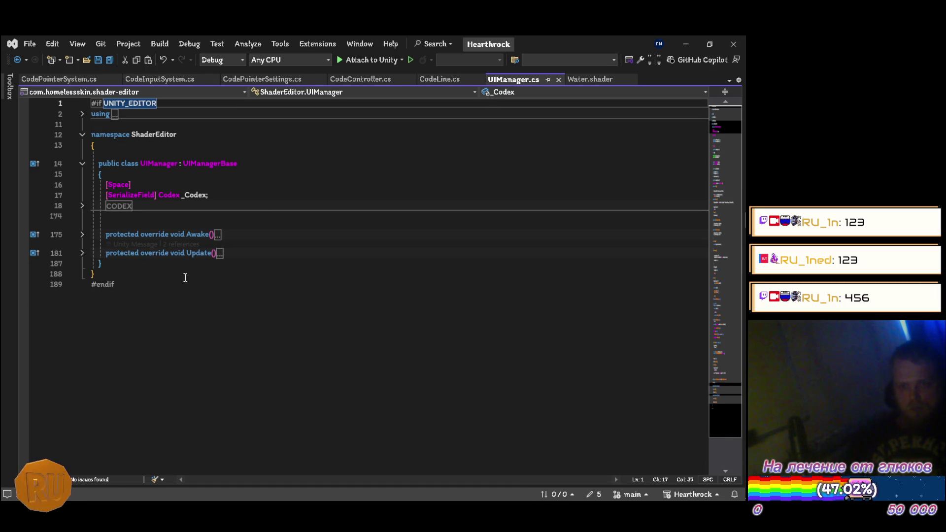
pyautogui.click(82, 235)
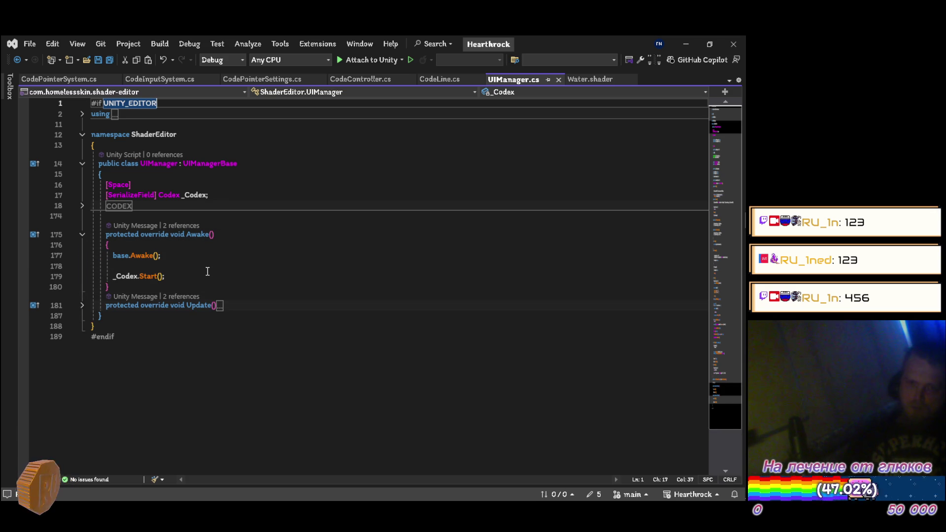
pyautogui.click(143, 258)
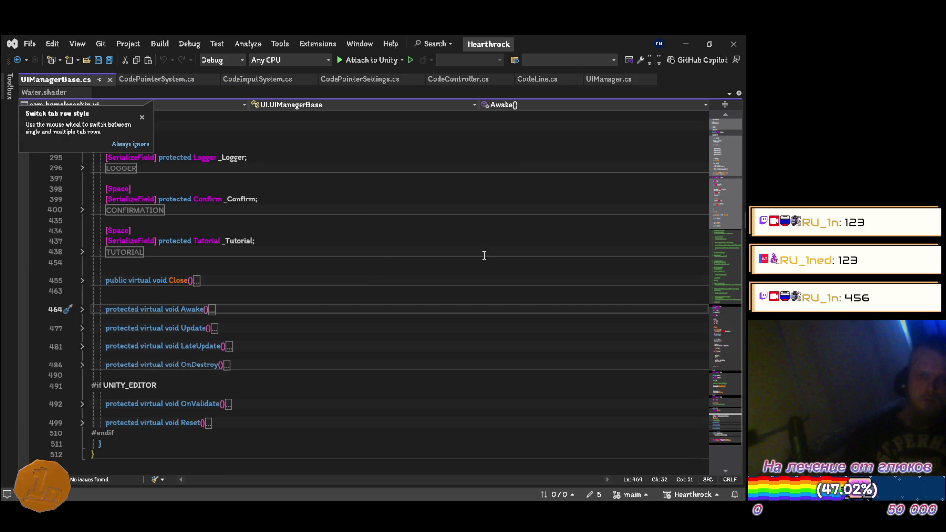
pyautogui.click(82, 310)
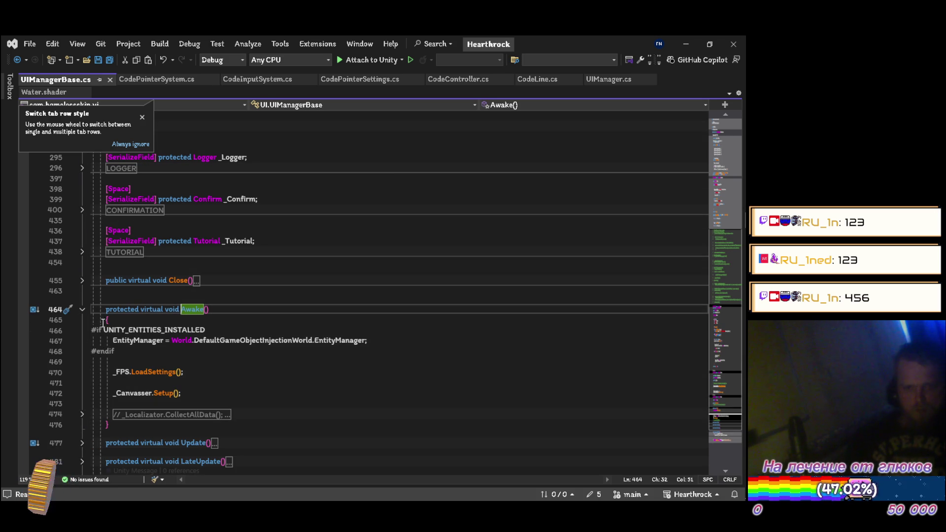
pyautogui.click(163, 373)
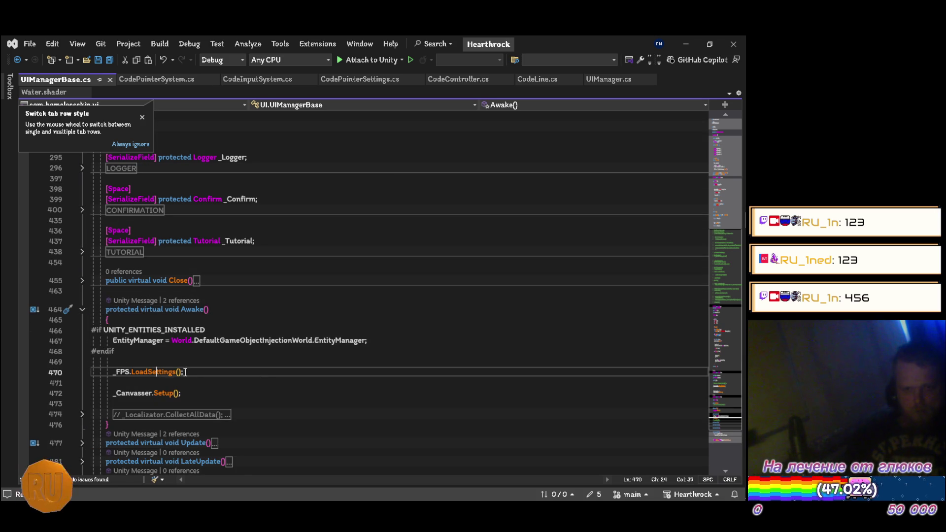
pyautogui.scroll(-5, 286, 317)
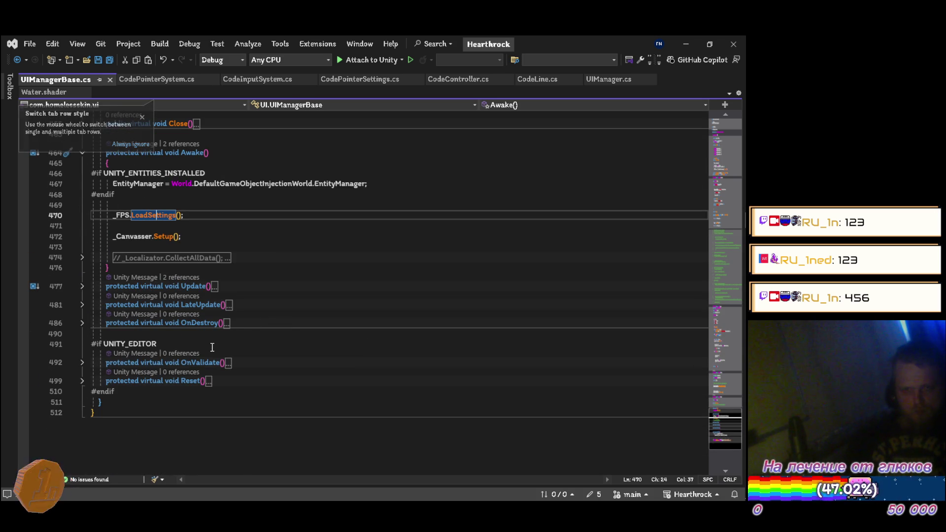
pyautogui.scroll(6, 215, 339)
pyautogui.scroll(5, 219, 331)
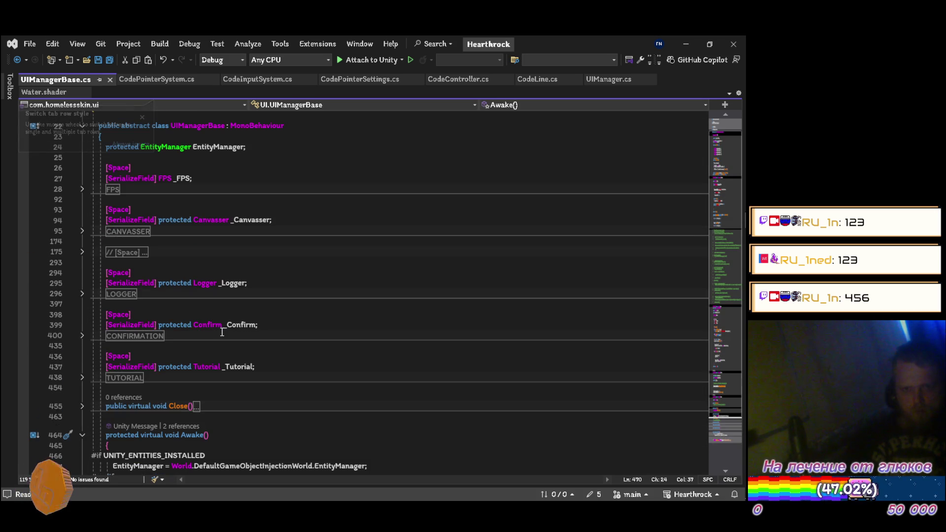
pyautogui.press('F12')
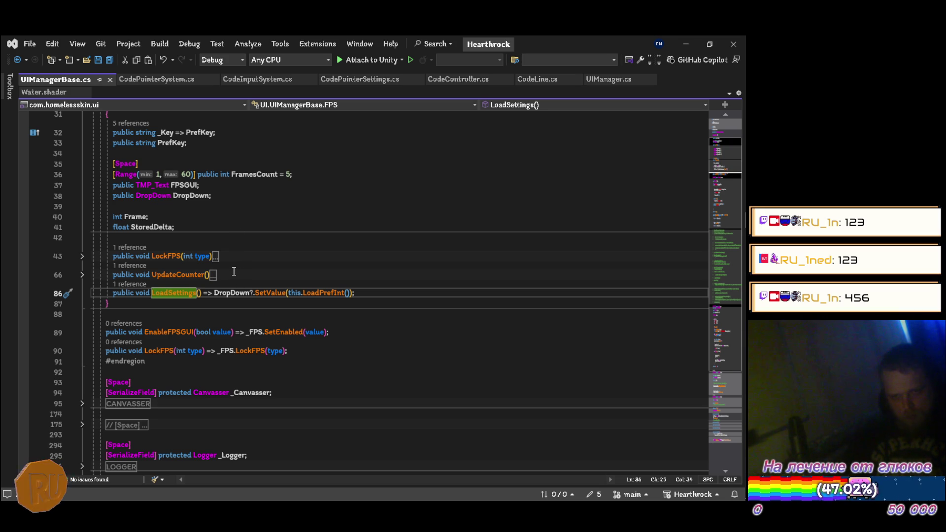
# Read the LockFPS method, collapse all sections with Ctrl+M,O, and close UIManagerBase.cs
pyautogui.click(83, 257)
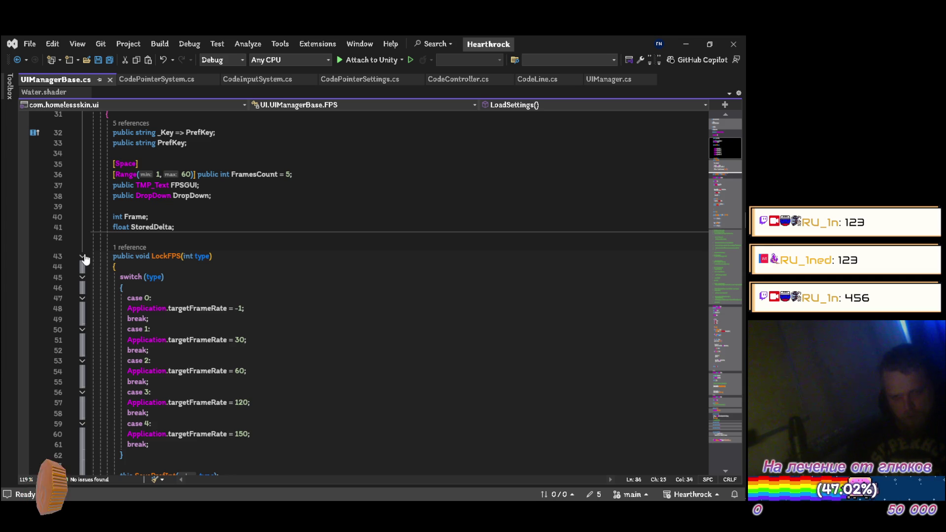
pyautogui.click(83, 257)
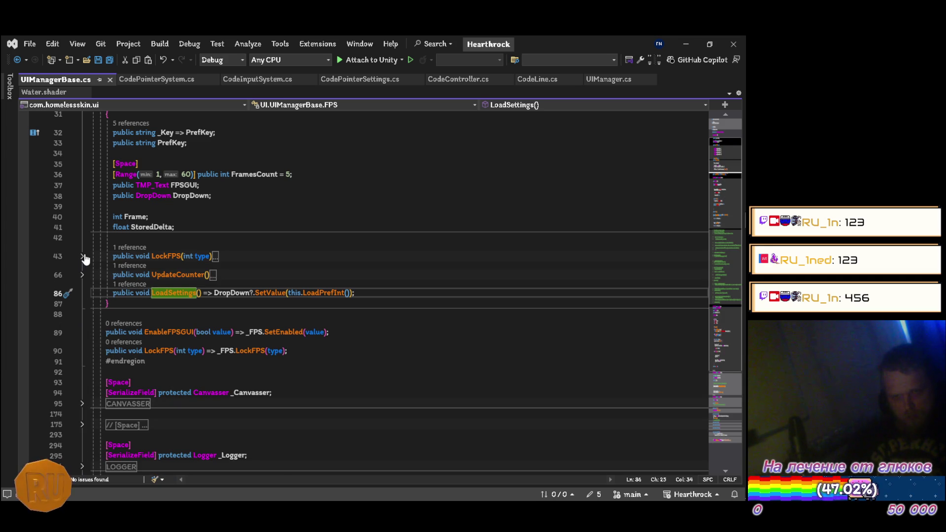
pyautogui.scroll(4, 86, 256)
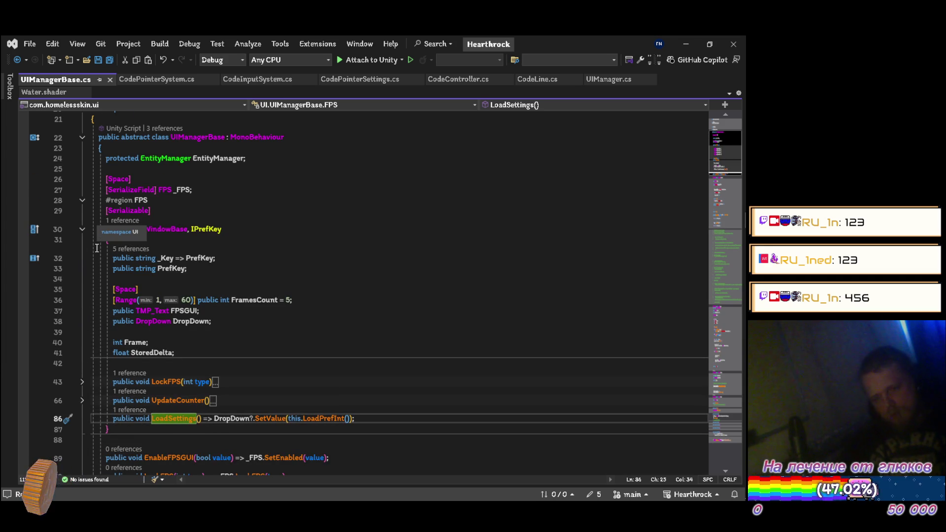
pyautogui.hotkey('ctrl', 'm')
pyautogui.hotkey('ctrl', 'o')
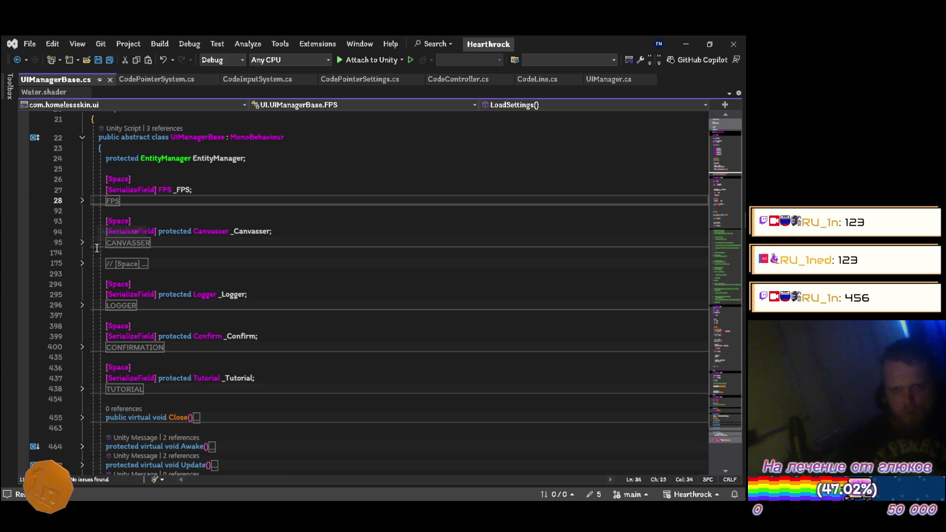
pyautogui.click(110, 80)
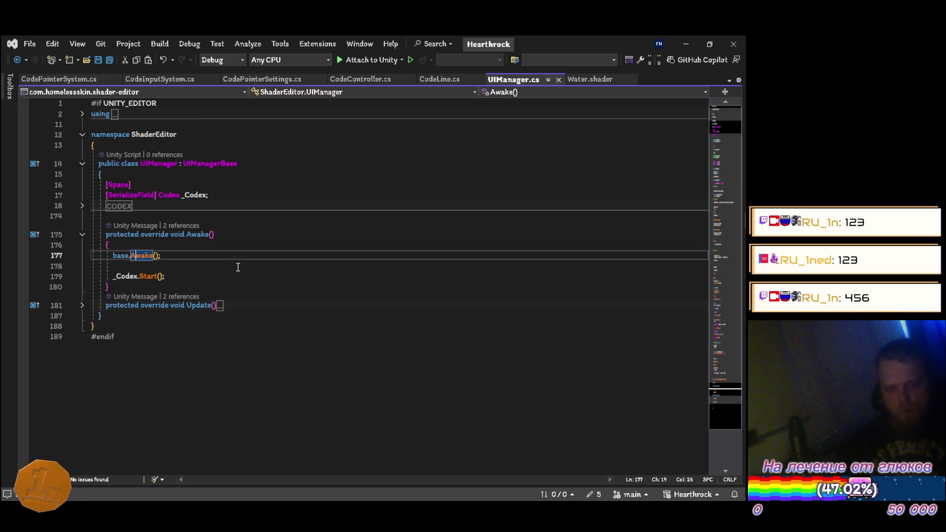
# Insert LockFPS(1); above base.Awake() in UIManager.cs, save, and switch back to Unity
pyautogui.hotkey('ctrl', 'Return')
pyautogui.hotkey('ctrl', 'Return')
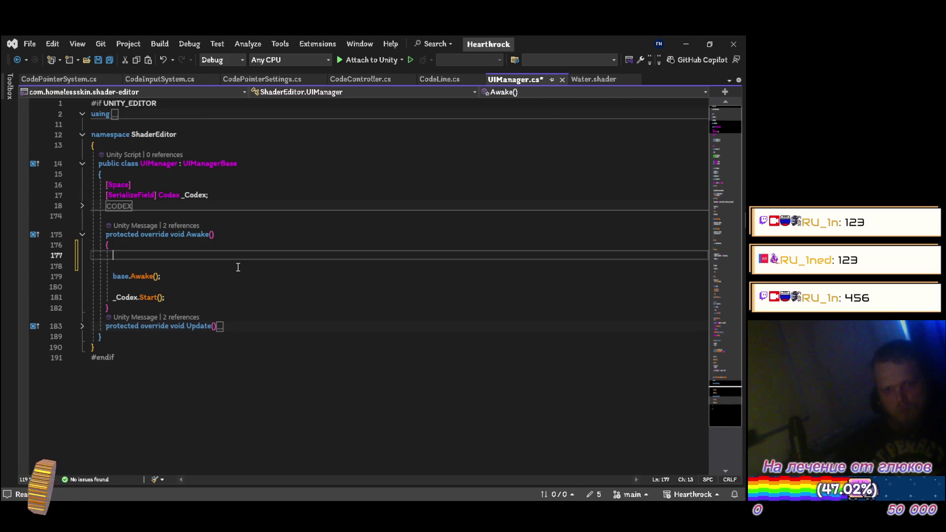
pyautogui.write('lo')
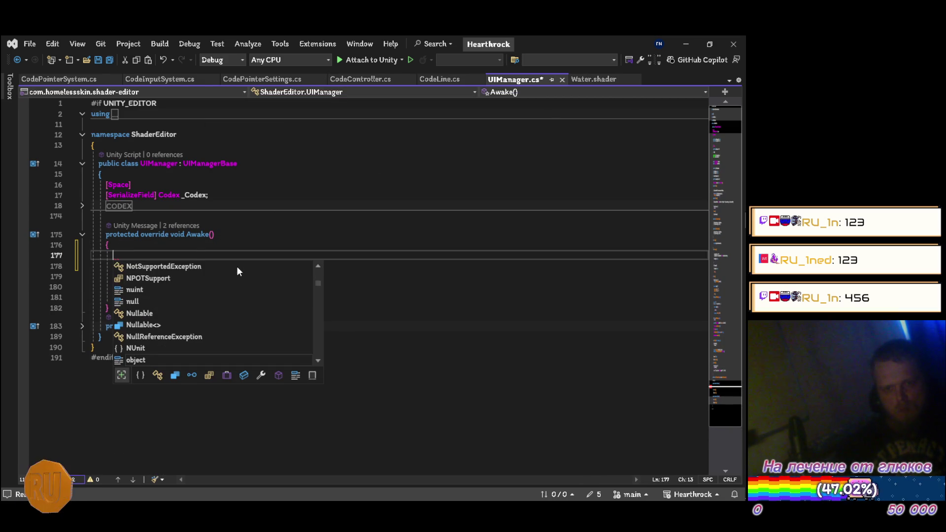
pyautogui.write('ckF')
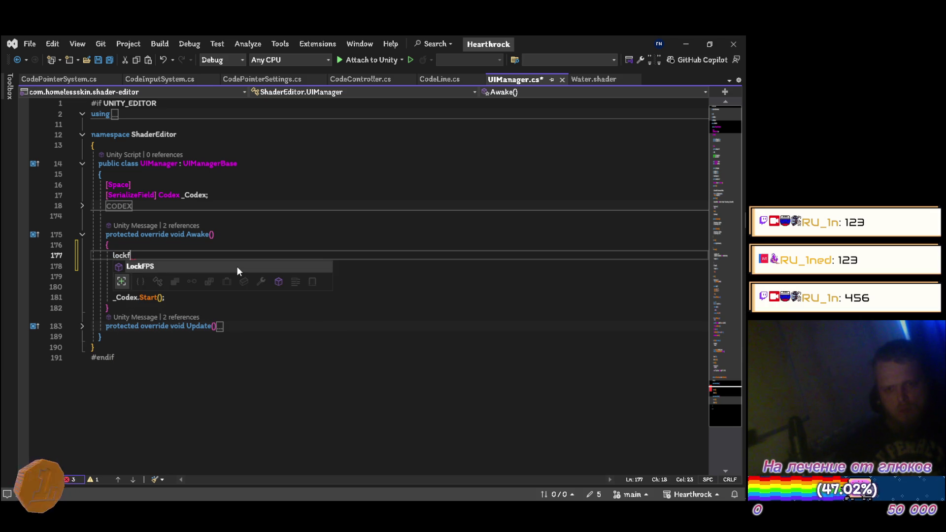
pyautogui.press('Tab')
pyautogui.write('(1);')
pyautogui.hotkey('ctrl', 's')
pyautogui.hotkey('alt', 'Tab')
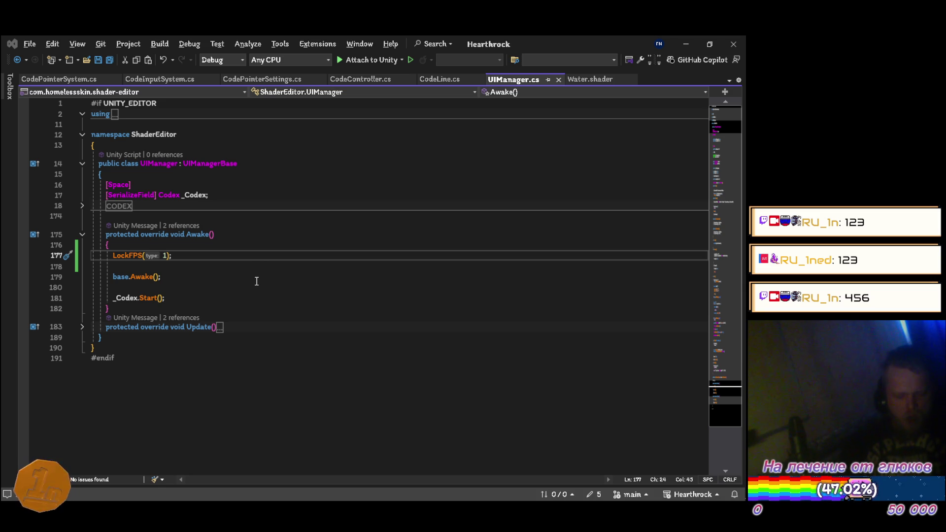
pyautogui.hotkey('alt', 'Tab')
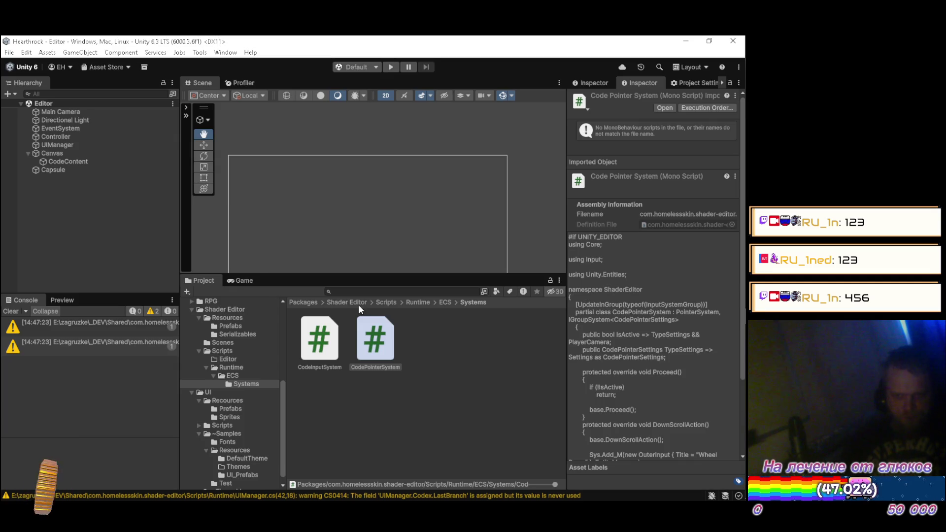
# Enter play mode and turn on the Game view's Stats overlay
pyautogui.click(392, 68)
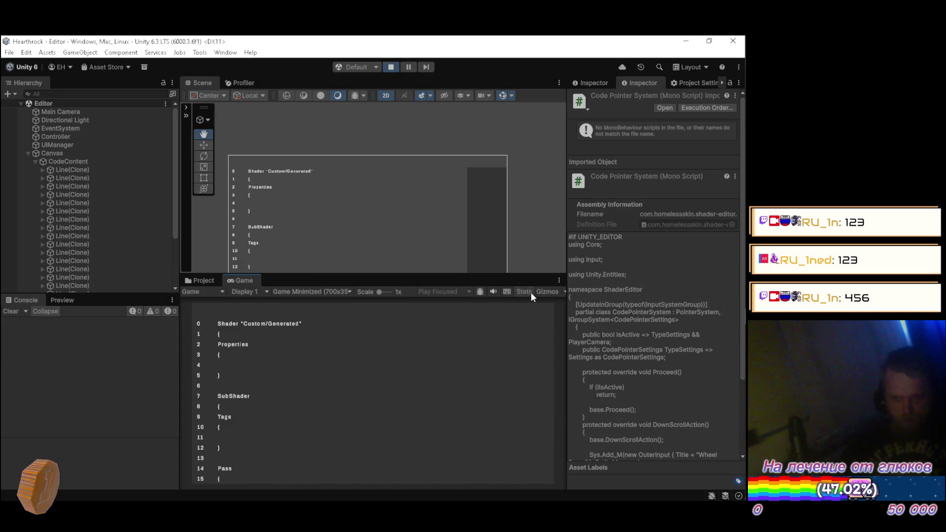
pyautogui.click(530, 292)
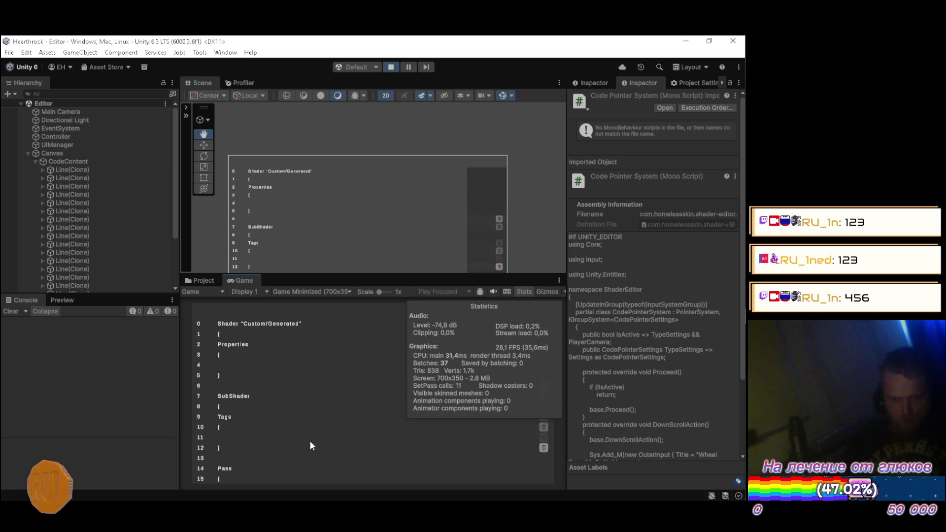
# Open Task Manager, then turn the Game view's Stats overlay back off
pyautogui.click(735, 318)
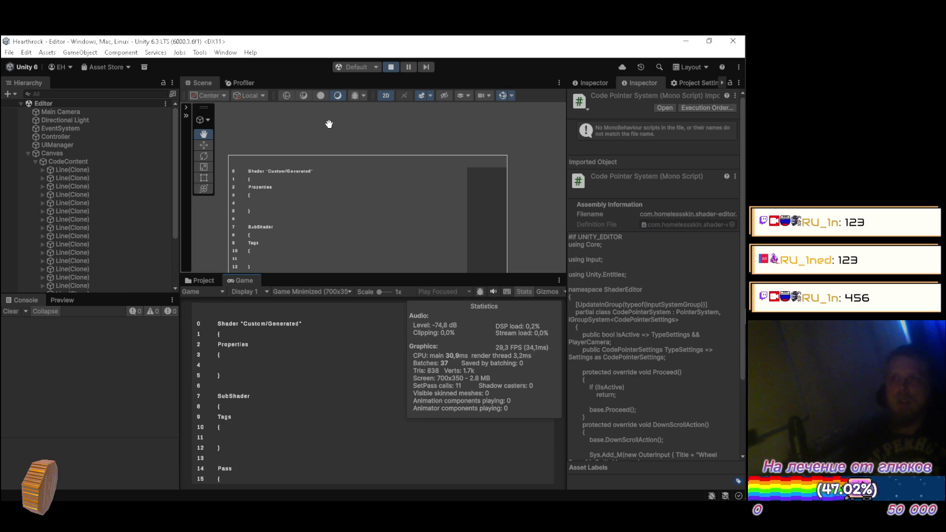
pyautogui.click(523, 291)
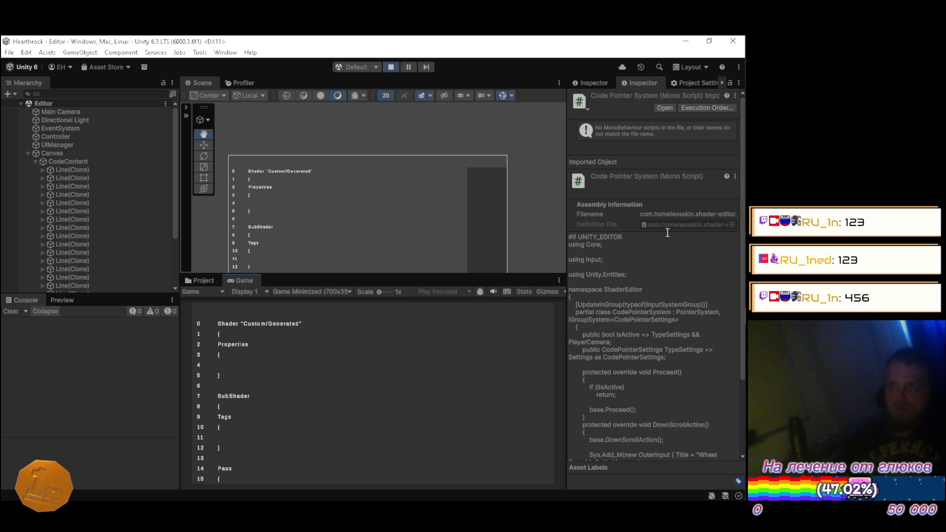
# Glance at the project's Build folder in Explorer, then bring YouTube Music in Firefox to the front
pyautogui.moveTo(744, 137)
pyautogui.click(731, 79)
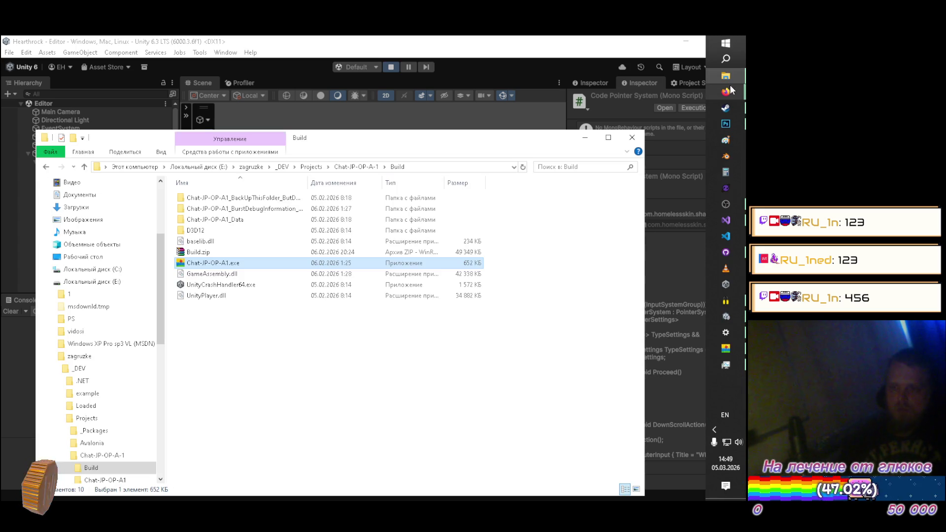
pyautogui.click(585, 138)
pyautogui.moveTo(727, 94)
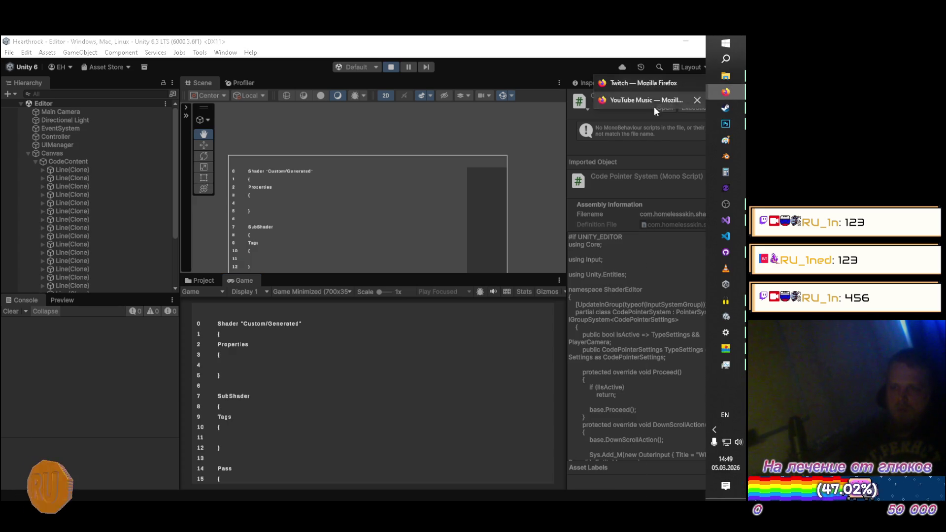
pyautogui.click(625, 105)
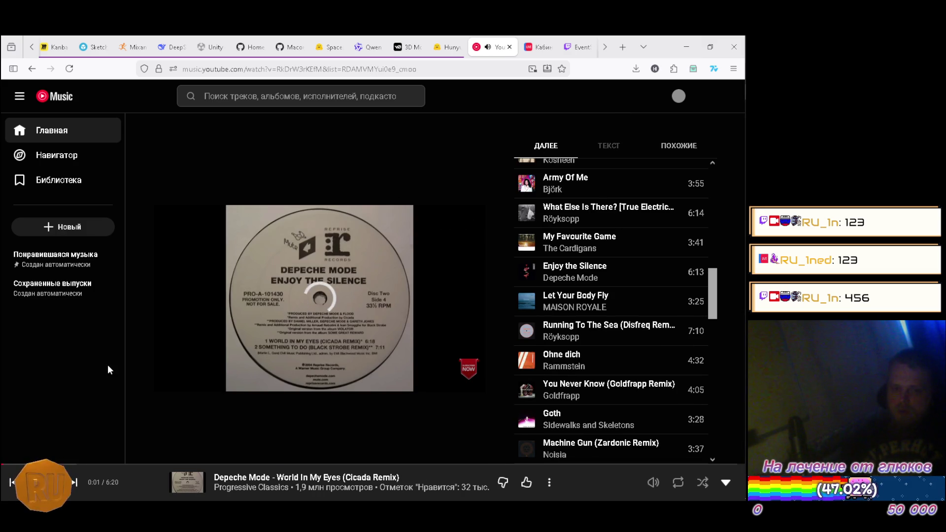
# Skip ahead to Pain, go back to World In My Eyes (Cicada Remix), and return to Unity
pyautogui.click(74, 482)
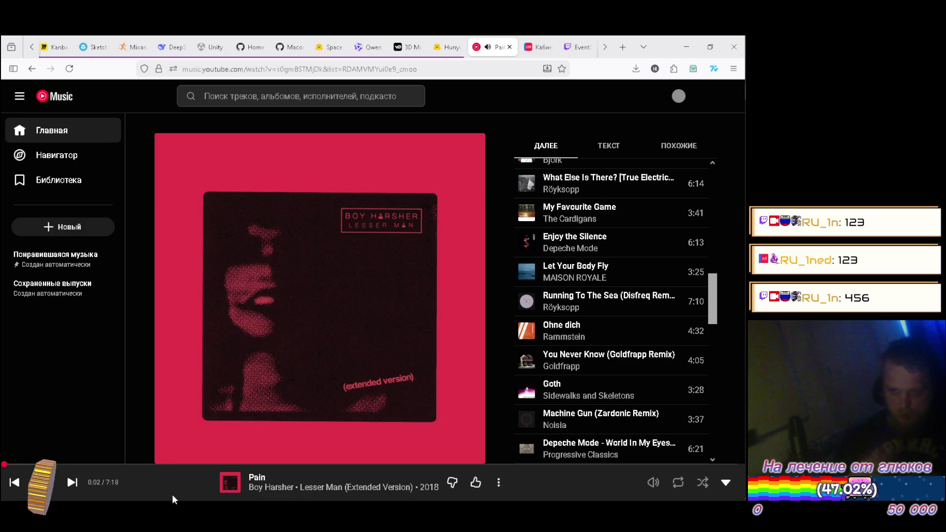
pyautogui.click(14, 482)
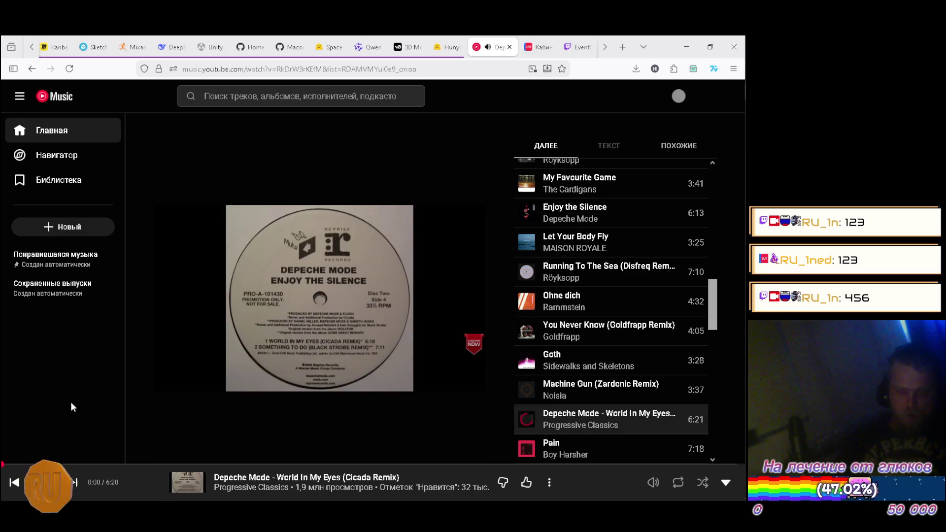
pyautogui.hotkey('alt', 'Tab')
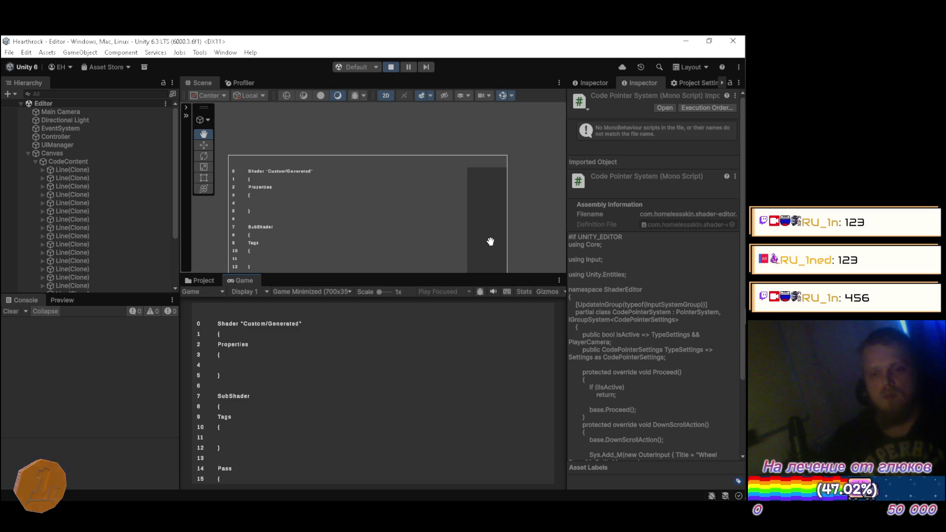
# Bring YouTube Music back to the front and pause Pain
pyautogui.hotkey('alt', 'Tab')
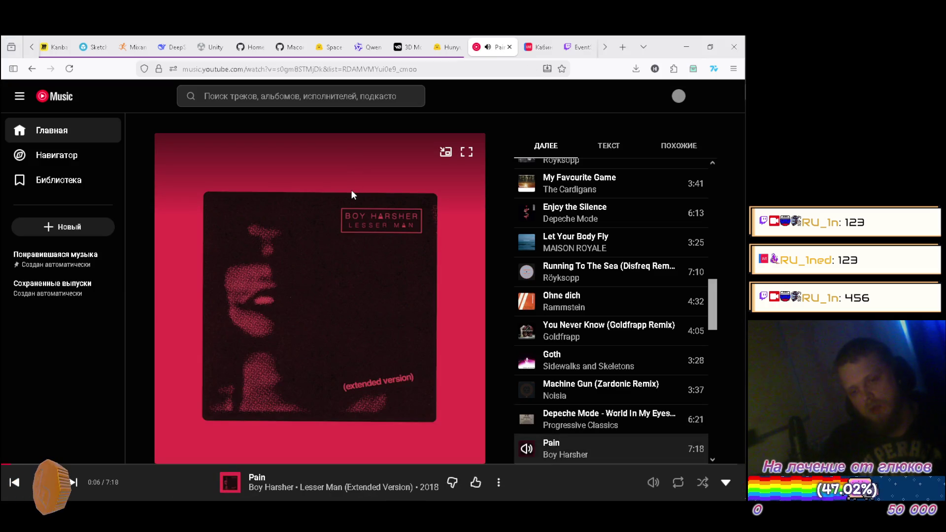
pyautogui.hotkey('alt', 'Tab')
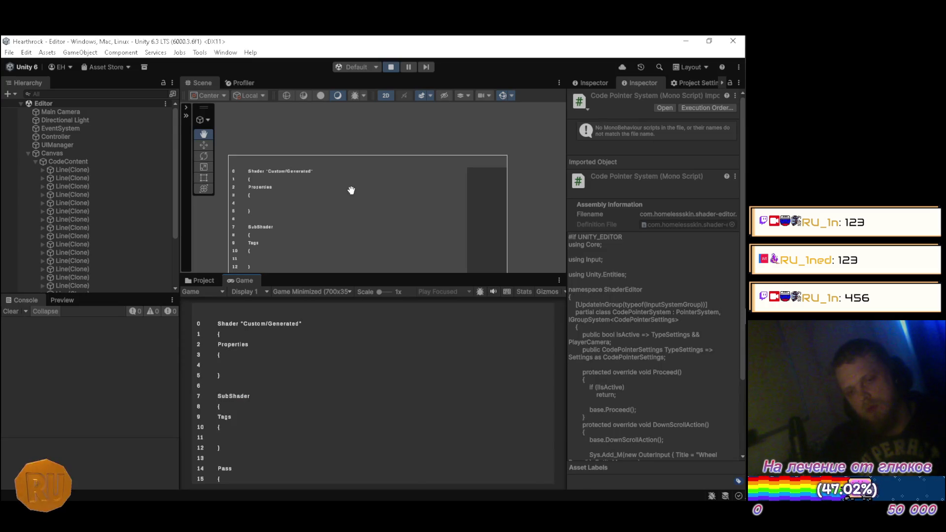
pyautogui.hotkey('alt', 'Tab')
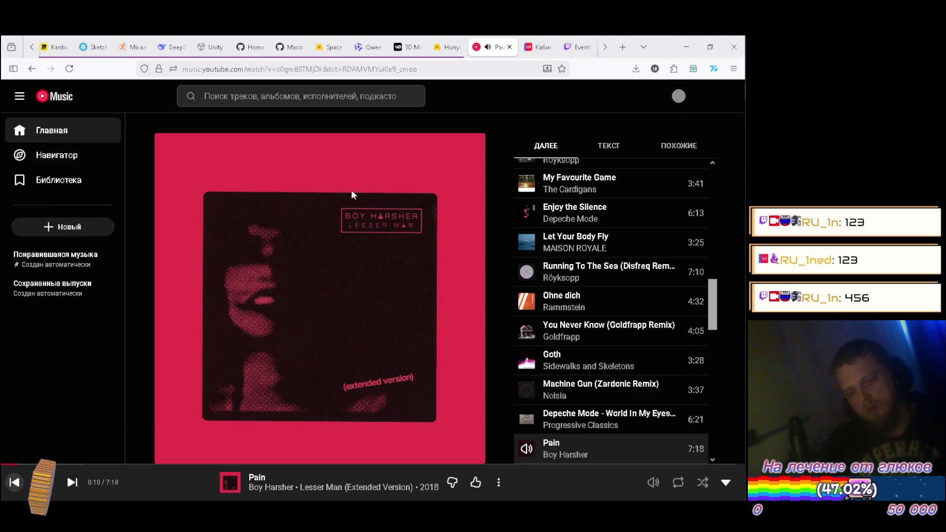
pyautogui.click(370, 276)
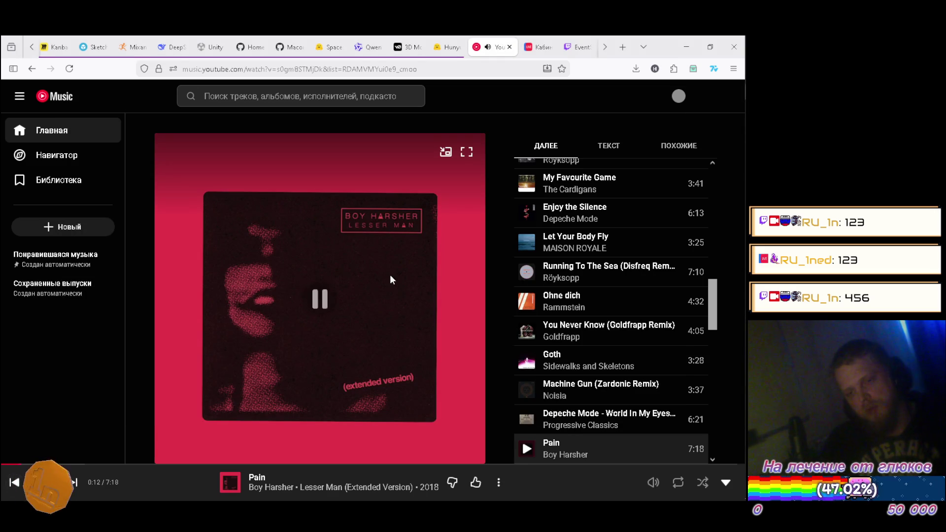
# Drag Metropolis above Pain in the queue, start playing it, and return to Unity
pyautogui.scroll(-1, 595, 254)
pyautogui.scroll(-3, 595, 255)
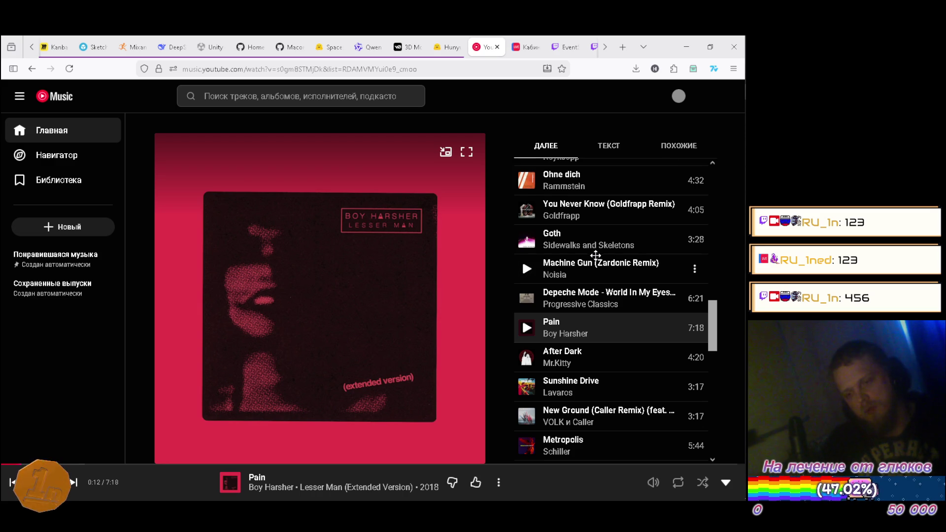
pyautogui.scroll(-3, 595, 254)
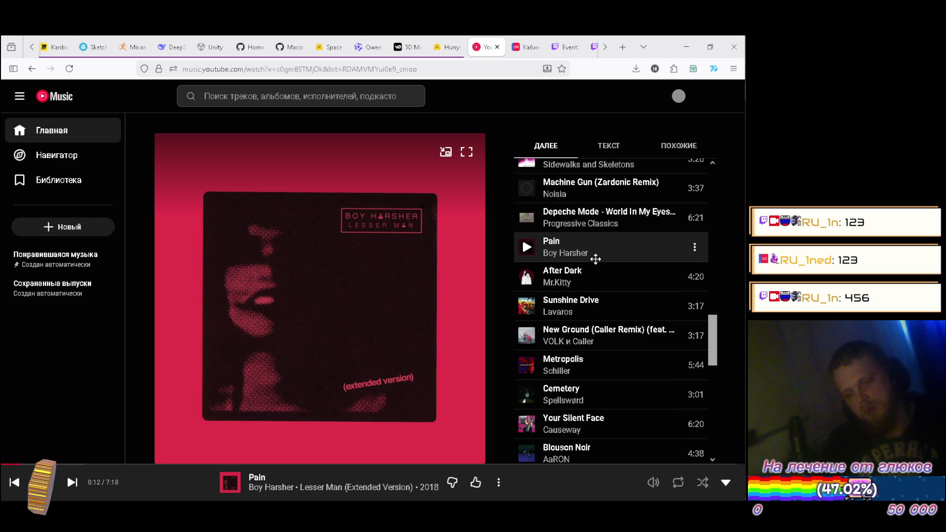
pyautogui.moveTo(567, 362); pyautogui.dragTo(567, 243)
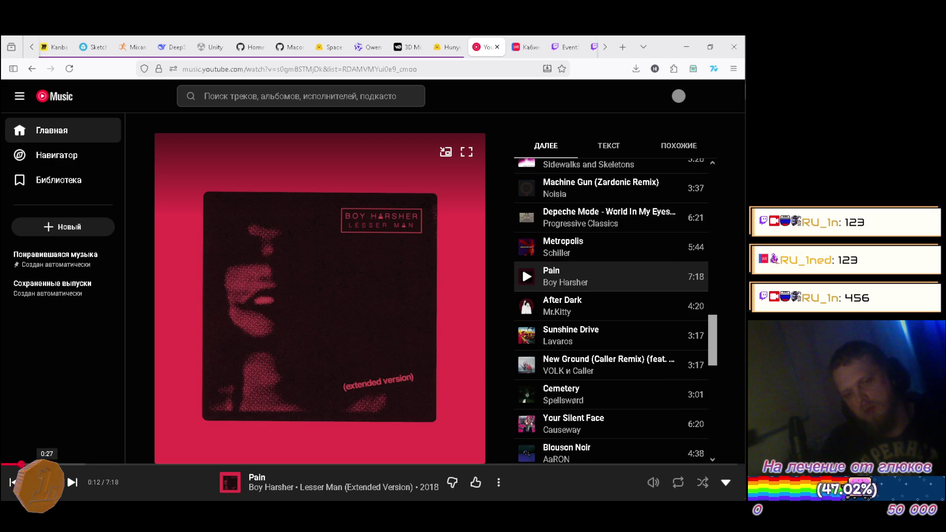
pyautogui.press('k')
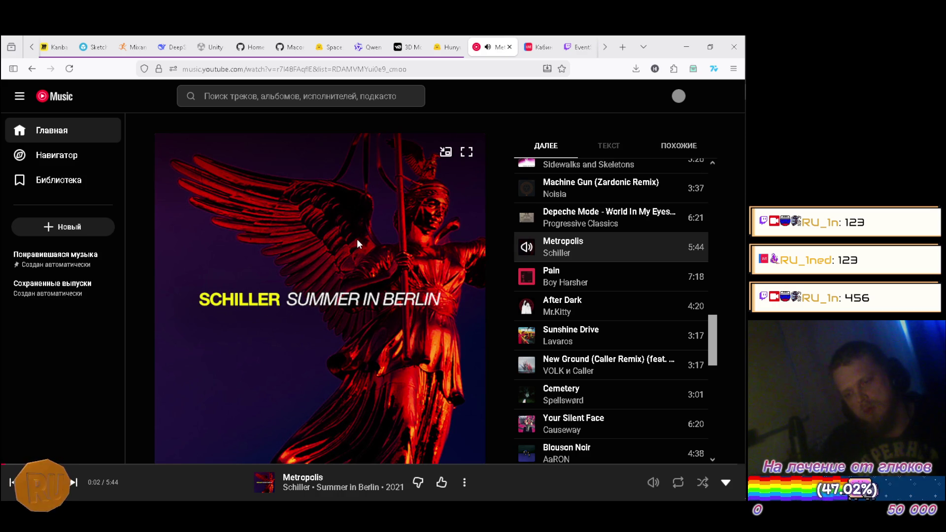
pyautogui.hotkey('alt', 'Tab')
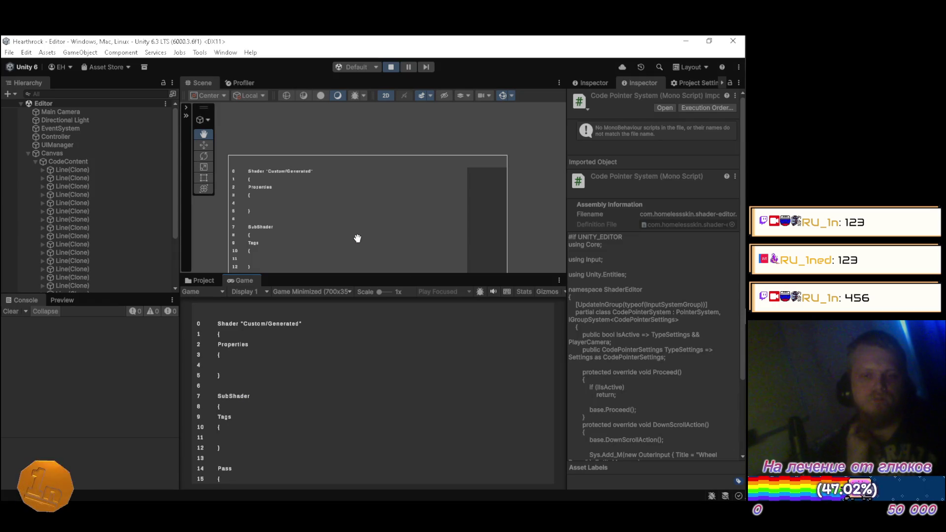
# Turn off the RITMIX hotkey with F12, then exit Play mode in Unity
pyautogui.press('F12')
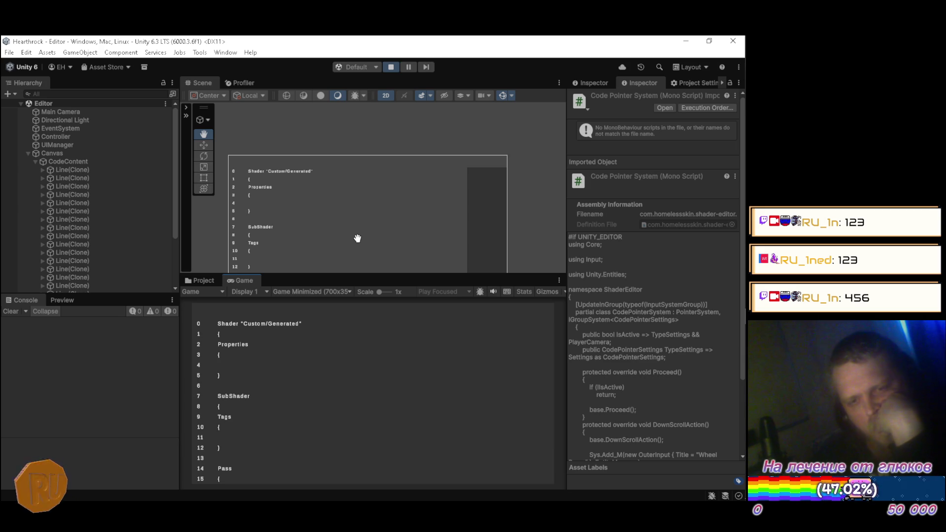
pyautogui.click(391, 67)
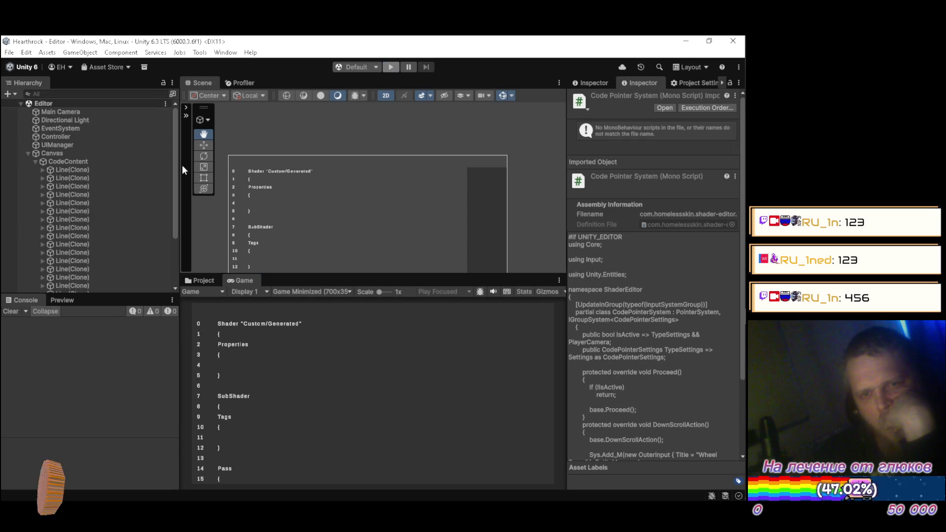
# Add a blank Element 13 to UIManager's Starting Lines after the Tags block, then switch to Visual Studio
pyautogui.click(90, 145)
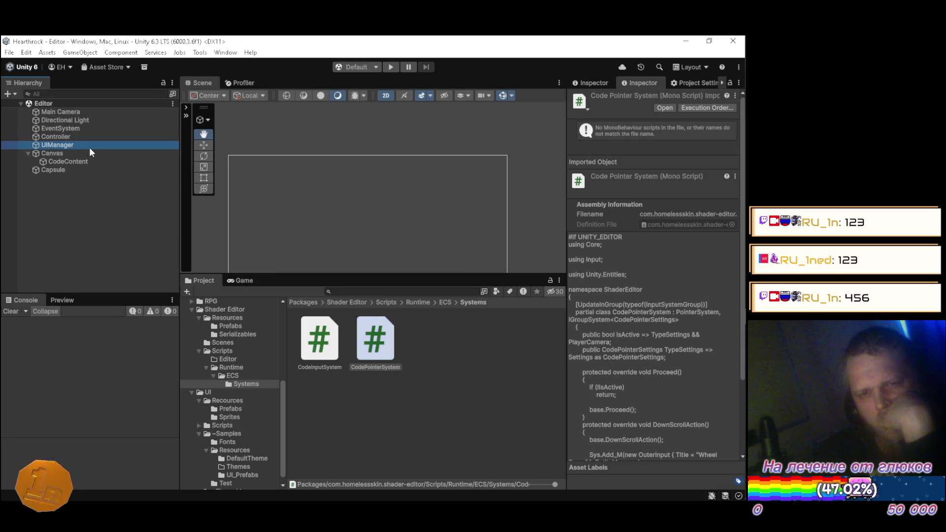
pyautogui.scroll(-5, 617, 247)
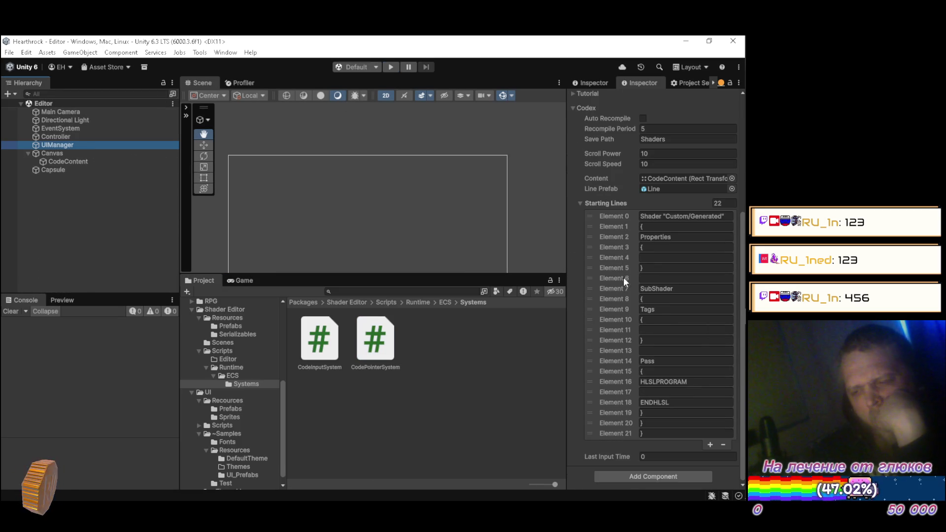
pyautogui.click(710, 445)
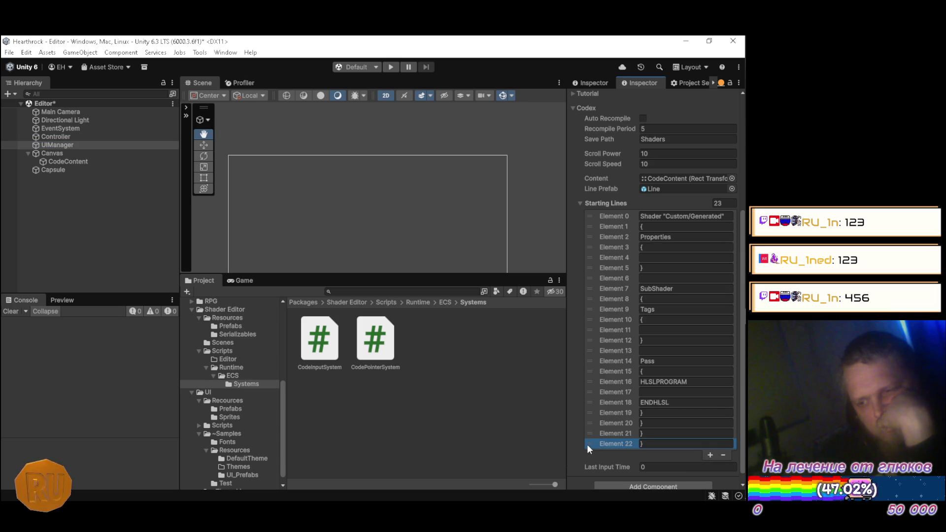
pyautogui.moveTo(586, 444)
pyautogui.mouseDown()
pyautogui.moveTo(577, 308)
pyautogui.moveTo(596, 352)
pyautogui.mouseUp()
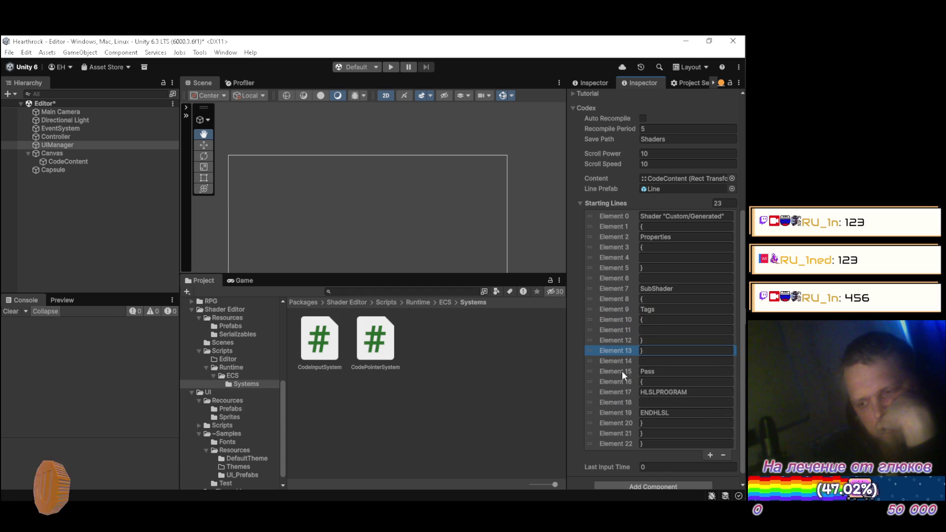
pyautogui.click(656, 354)
pyautogui.press('BackSpace')
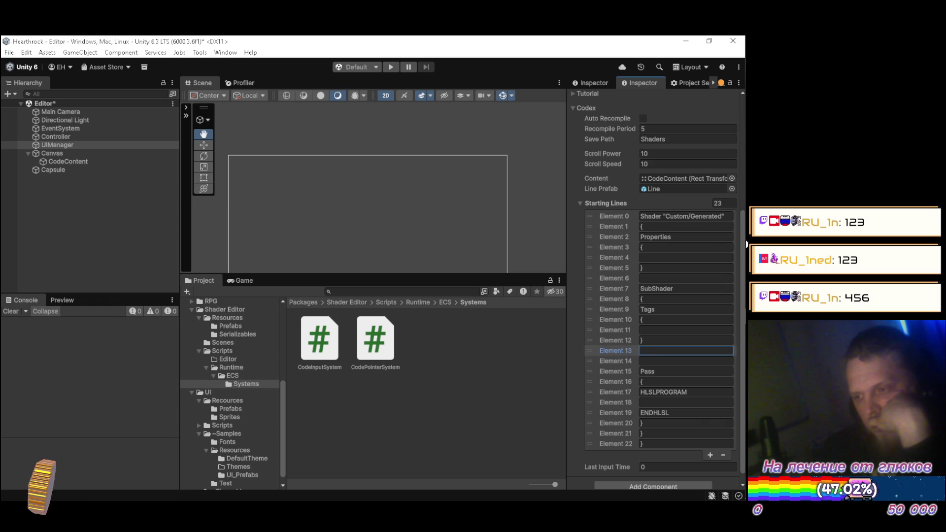
pyautogui.moveTo(738, 249)
pyautogui.click(737, 222)
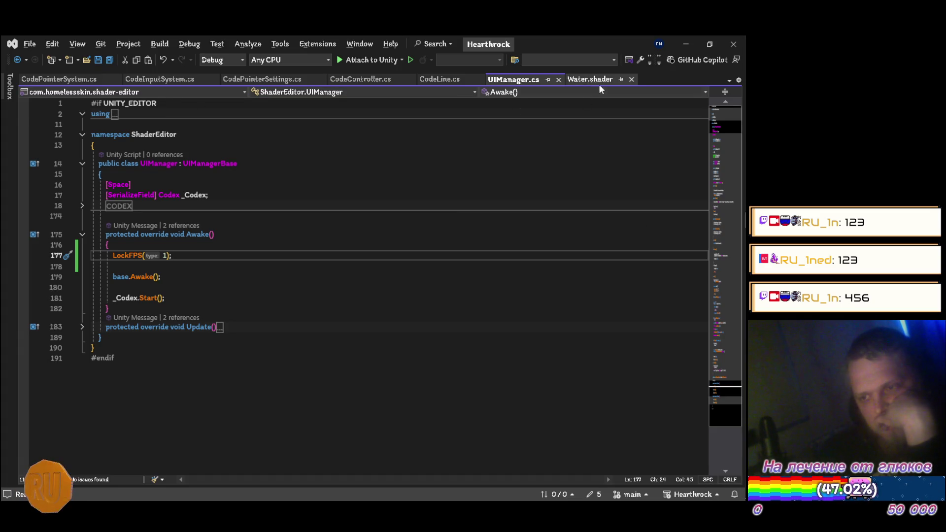
# Copy '#pragma vertex vert' from Water.shader into a blank Starting Lines entry inside the HLSLPROGRAM block
pyautogui.click(586, 80)
pyautogui.scroll(-10, 324, 236)
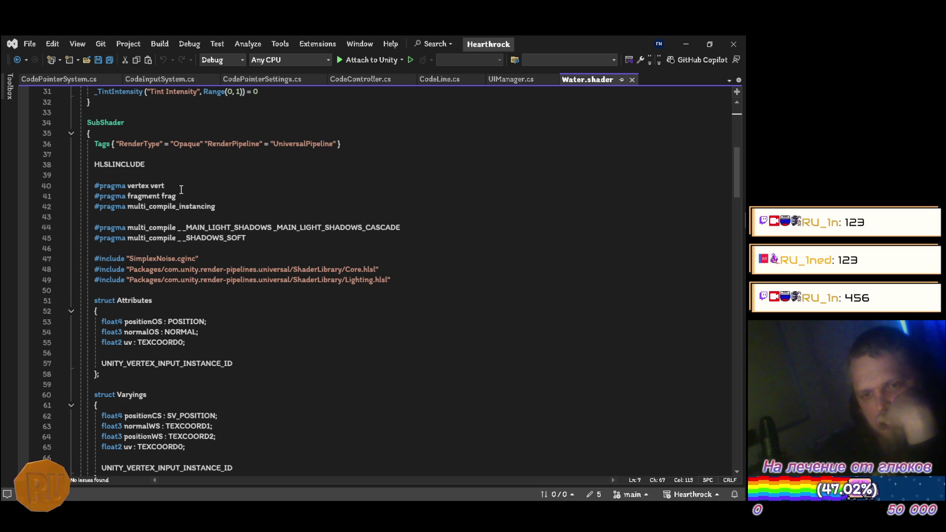
pyautogui.moveTo(166, 186); pyautogui.dragTo(95, 186)
pyautogui.hotkey('ctrl', 'c')
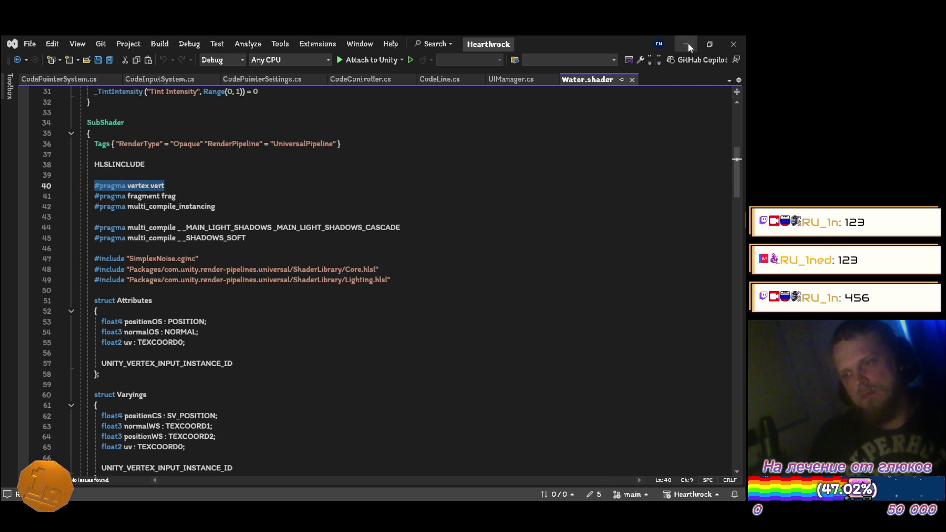
pyautogui.click(686, 43)
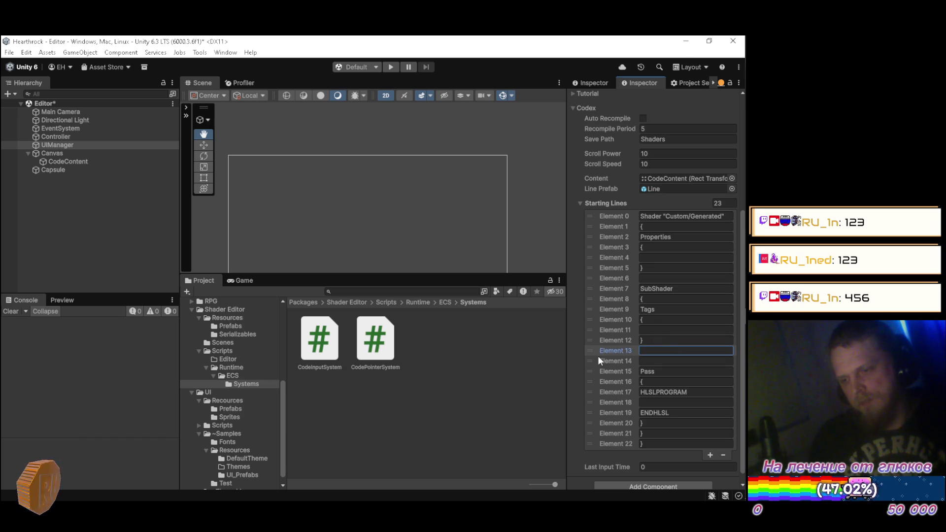
pyautogui.moveTo(586, 349)
pyautogui.mouseDown()
pyautogui.moveTo(593, 395)
pyautogui.moveTo(607, 399)
pyautogui.mouseUp()
pyautogui.click(670, 390)
pyautogui.hotkey('ctrl', 'v')
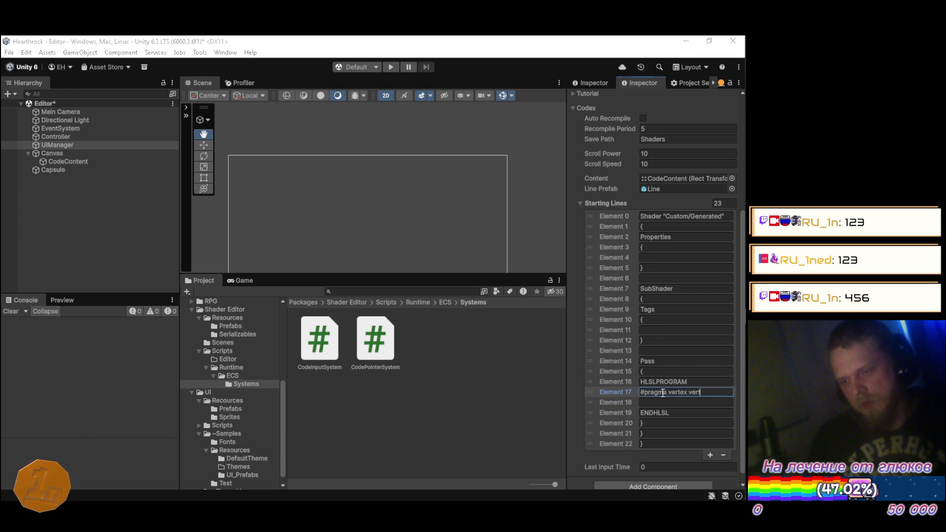
pyautogui.hotkey('alt', 'Tab')
pyautogui.hotkey('alt', 'Tab')
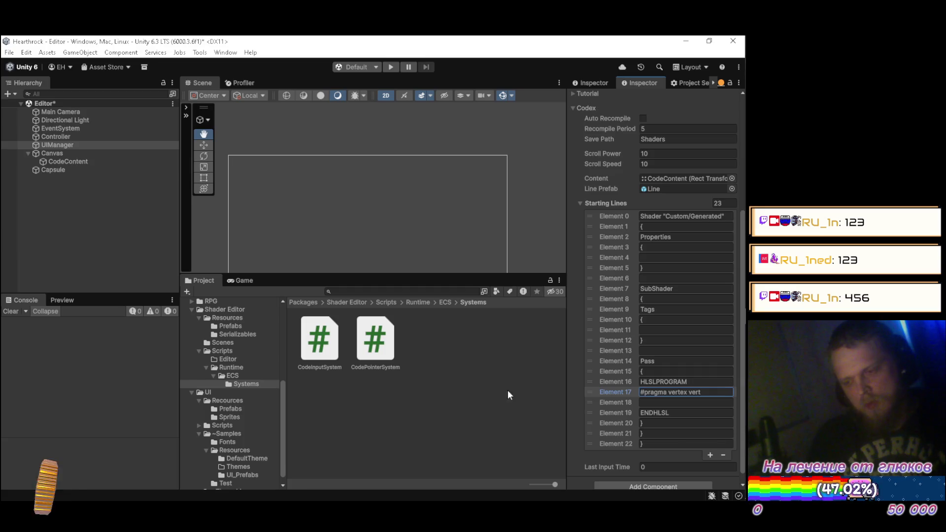
pyautogui.moveTo(591, 401); pyautogui.dragTo(591, 389)
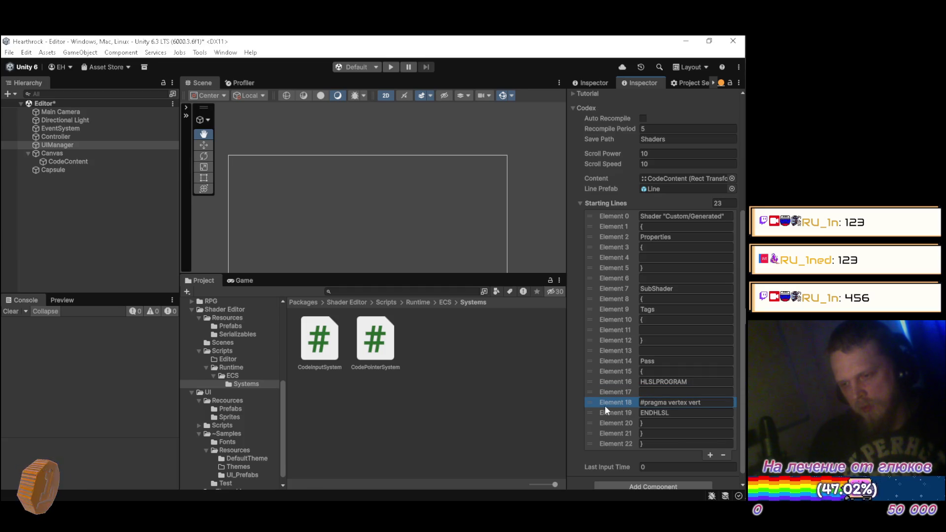
# Add two more blank Starting Lines entries just above ENDHLSL
pyautogui.click(710, 454)
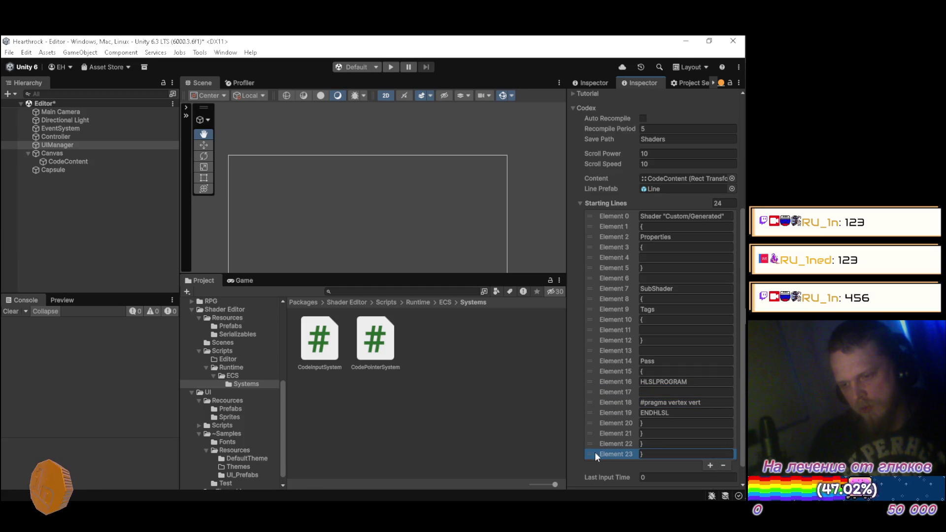
pyautogui.moveTo(589, 449)
pyautogui.mouseDown()
pyautogui.moveTo(584, 418)
pyautogui.moveTo(597, 422)
pyautogui.mouseUp()
pyautogui.click(664, 414)
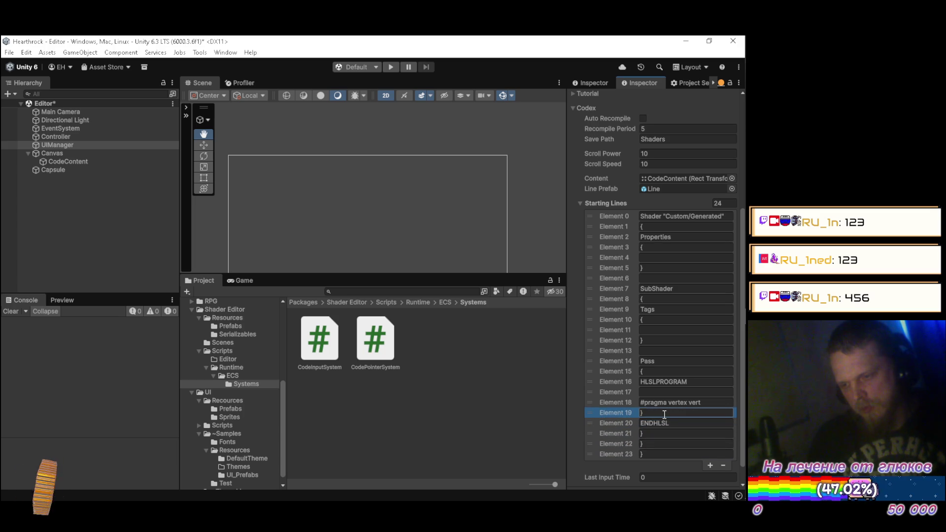
pyautogui.press('BackSpace')
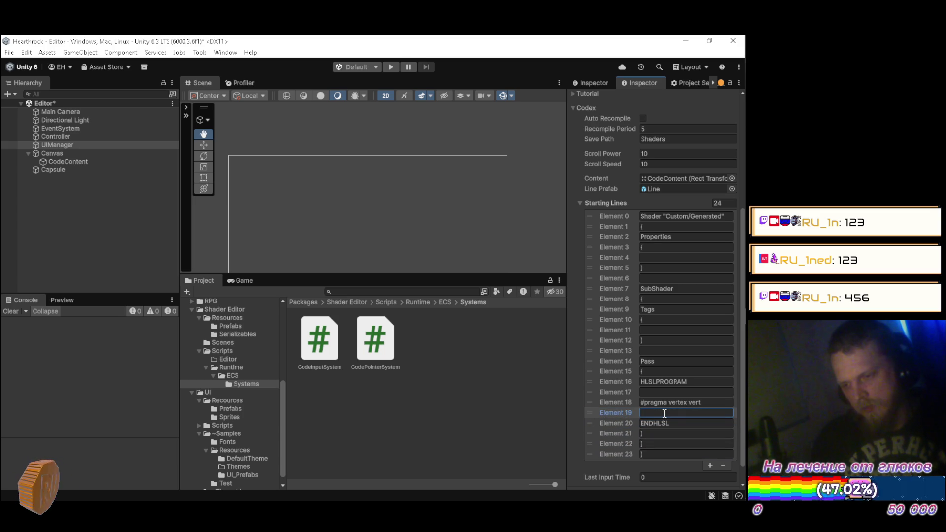
pyautogui.click(710, 465)
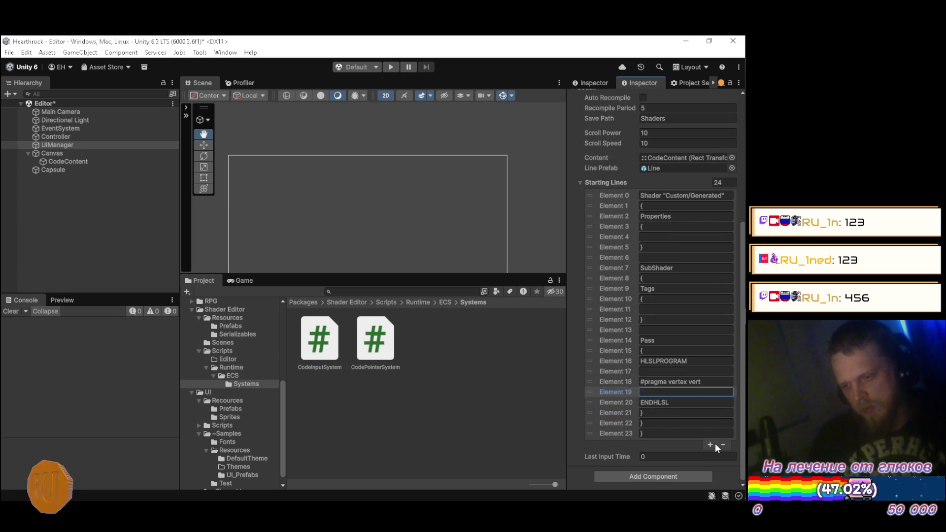
pyautogui.moveTo(588, 445); pyautogui.dragTo(584, 405)
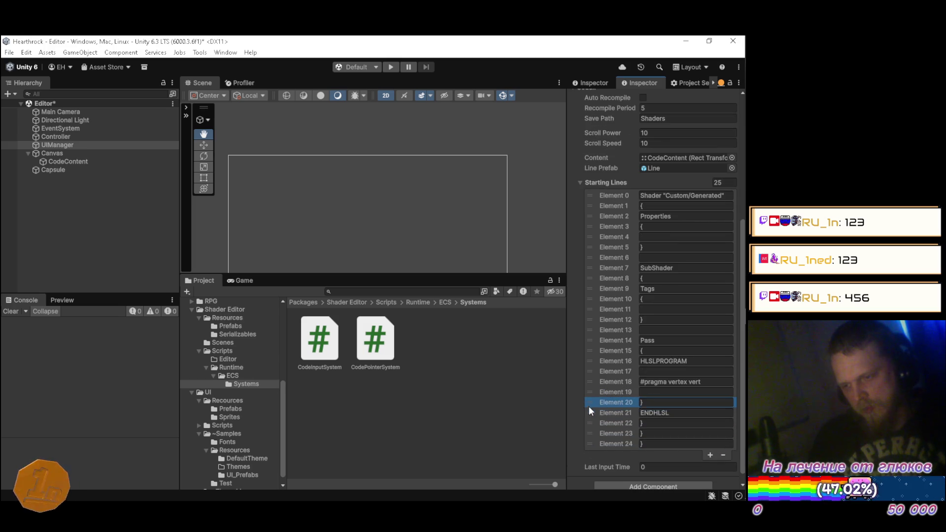
pyautogui.press('BackSpace')
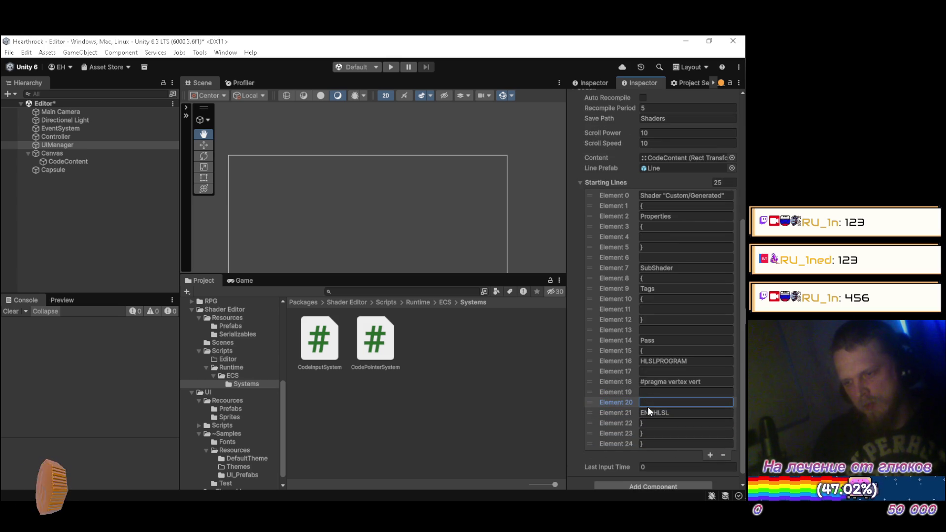
# Paste '#pragma fragment frag' after the vertex pragma and copy the multi_compile_instancing line
pyautogui.hotkey('alt', 'Tab')
pyautogui.moveTo(178, 196); pyautogui.dragTo(95, 196)
pyautogui.hotkey('alt', 'Tab')
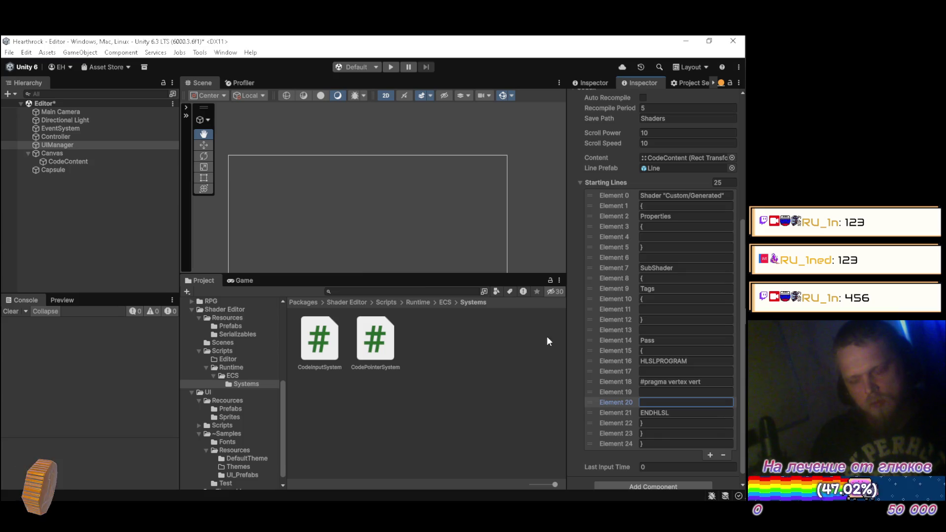
pyautogui.write('#pragma fragment frag')
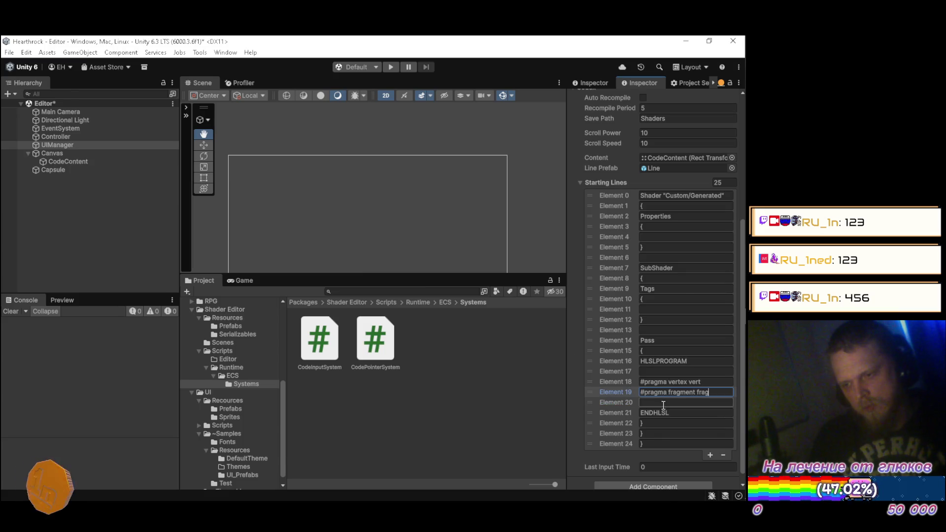
pyautogui.hotkey('alt', 'Tab')
pyautogui.moveTo(216, 207); pyautogui.dragTo(95, 206)
pyautogui.hotkey('ctrl', 'c')
pyautogui.hotkey('alt', 'Tab')
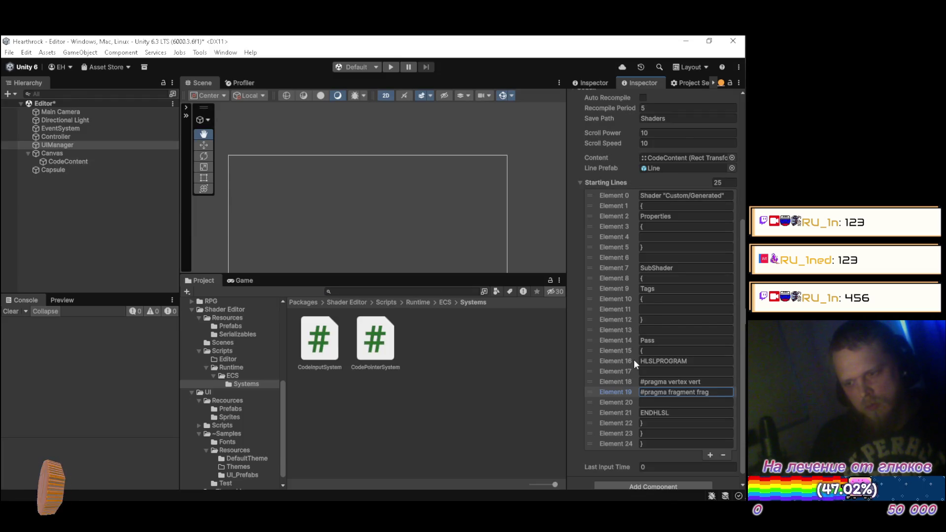
pyautogui.hotkey('alt', 'Tab')
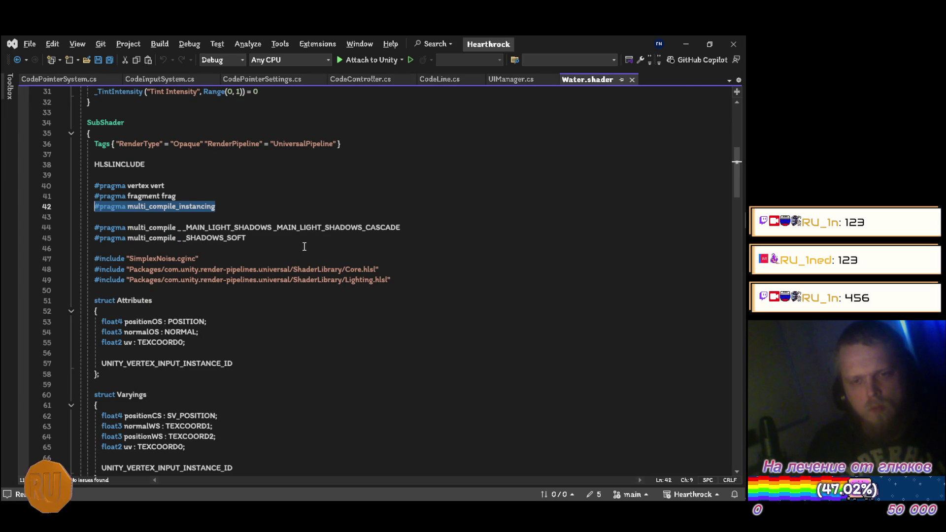
# Add a new entry after the fragment pragma holding the multi_compile_instancing line
pyautogui.hotkey('alt', 'Tab')
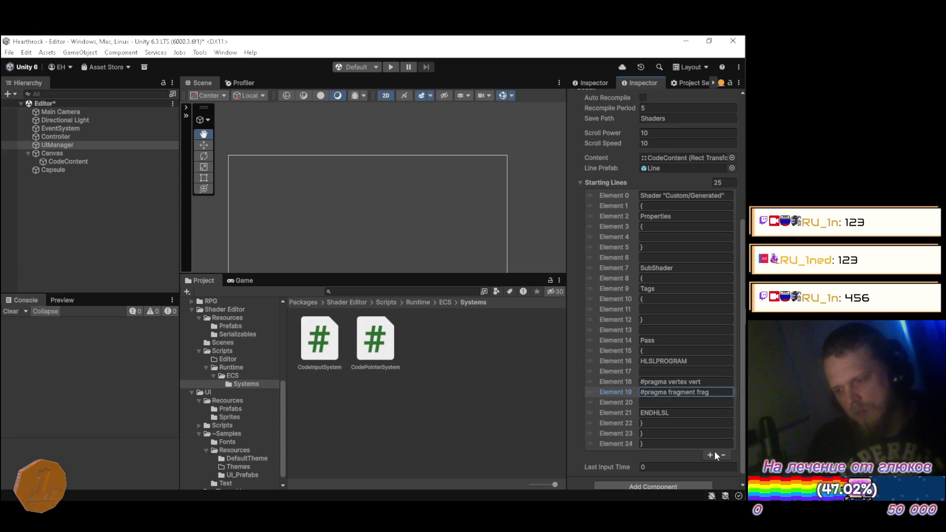
pyautogui.click(709, 455)
pyautogui.moveTo(590, 456); pyautogui.dragTo(593, 408)
pyautogui.click(660, 402)
pyautogui.hotkey('ctrl', 'v')
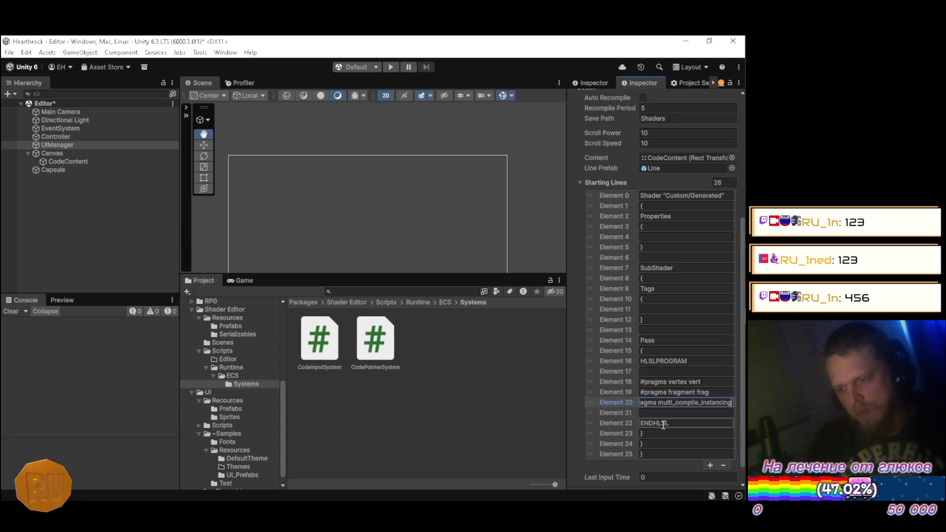
# Add four more entries and move them up to Elements 21–24 above ENDHLSL
pyautogui.scroll(-2, 608, 410)
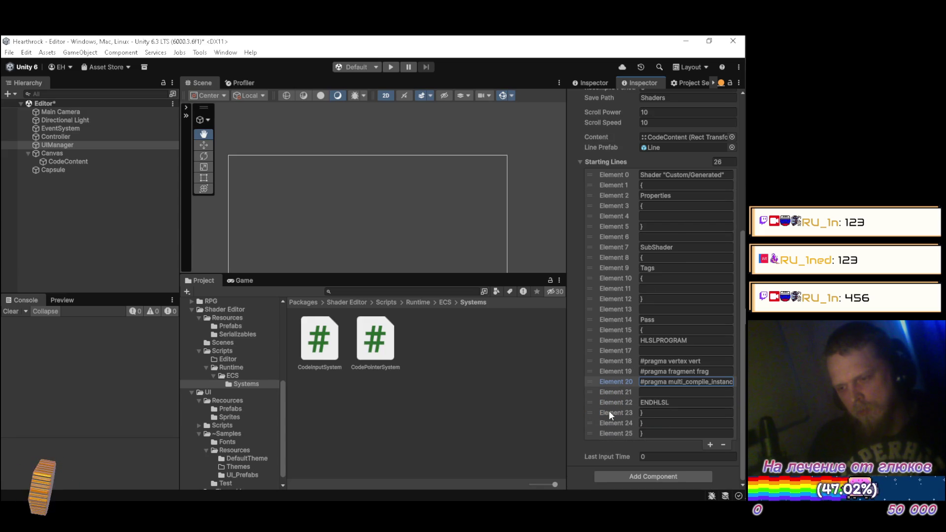
pyautogui.click(711, 445)
pyautogui.hotkey('alt', 'Tab')
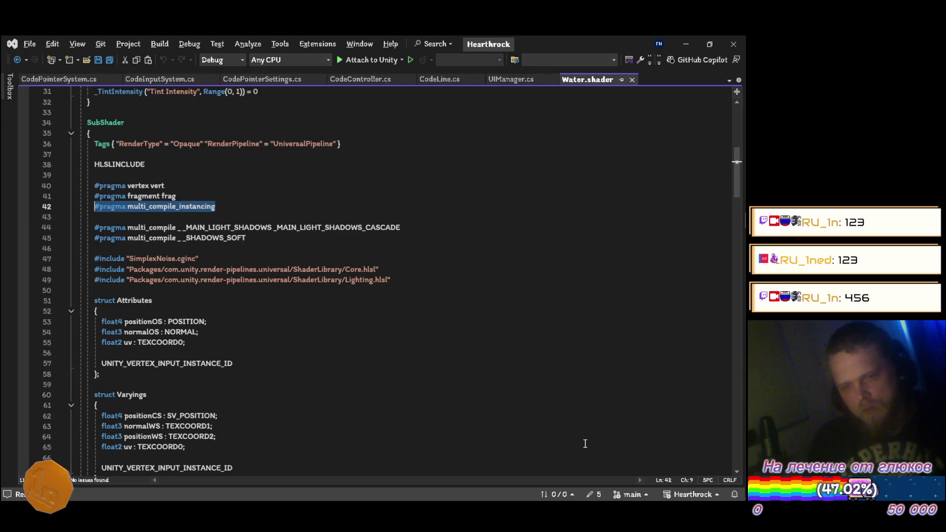
pyautogui.hotkey('alt', 'Tab')
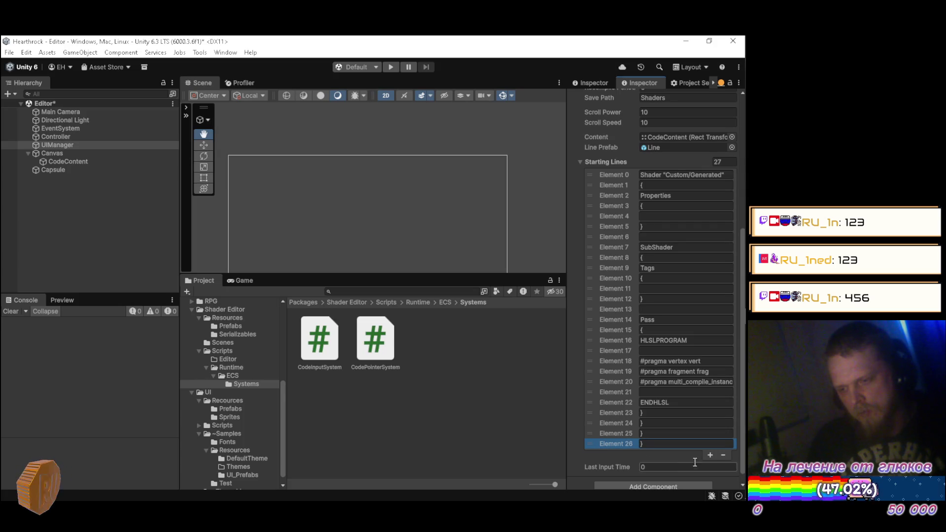
pyautogui.click(711, 456)
pyautogui.click(711, 466)
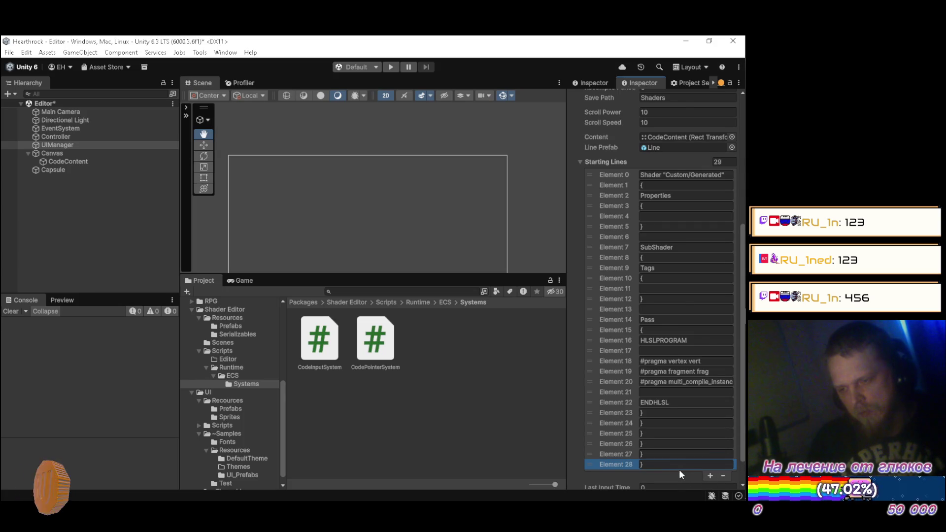
pyautogui.scroll(-2, 665, 467)
pyautogui.moveTo(591, 412); pyautogui.dragTo(596, 362)
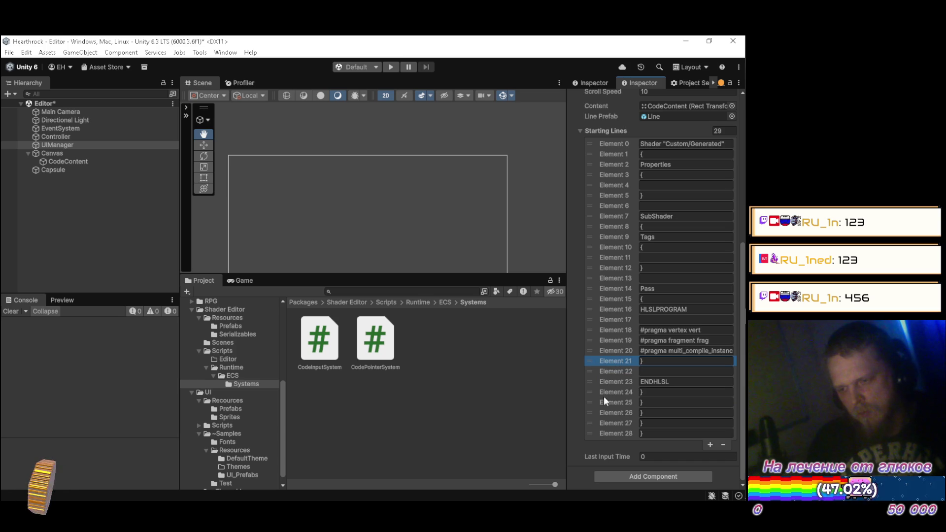
pyautogui.moveTo(589, 422); pyautogui.dragTo(590, 370)
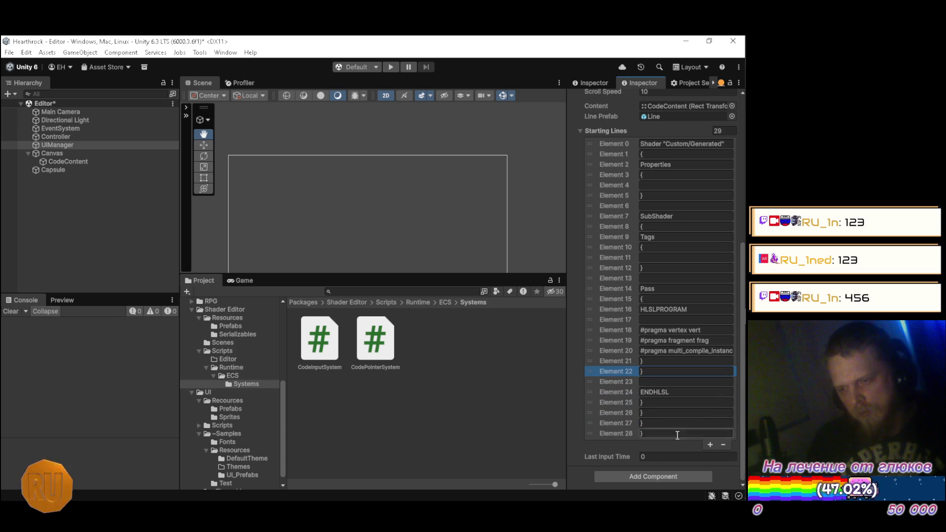
pyautogui.click(710, 444)
pyautogui.moveTo(587, 444); pyautogui.dragTo(599, 380)
pyautogui.moveTo(590, 446); pyautogui.dragTo(591, 391)
# Clear the brace text from Elements 21 through 24, leaving them blank
pyautogui.click(637, 362)
pyautogui.press('Delete')
pyautogui.click(630, 371)
pyautogui.press('Delete')
pyautogui.click(655, 382)
pyautogui.press('Delete')
pyautogui.click(655, 392)
pyautogui.press('Delete')
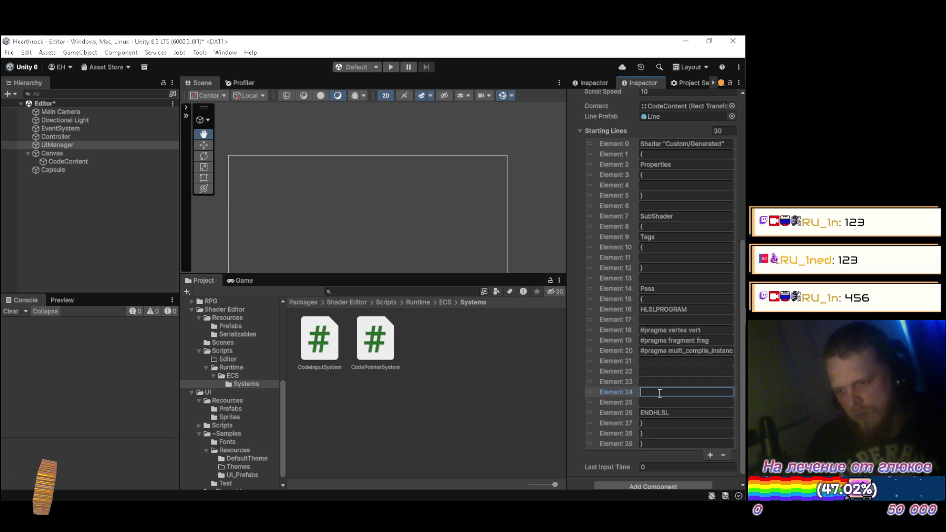
# Paste the main-light-shadows multi_compile line from Water.shader into Element 22, keeping Element 24 empty
pyautogui.hotkey('alt', 'Tab')
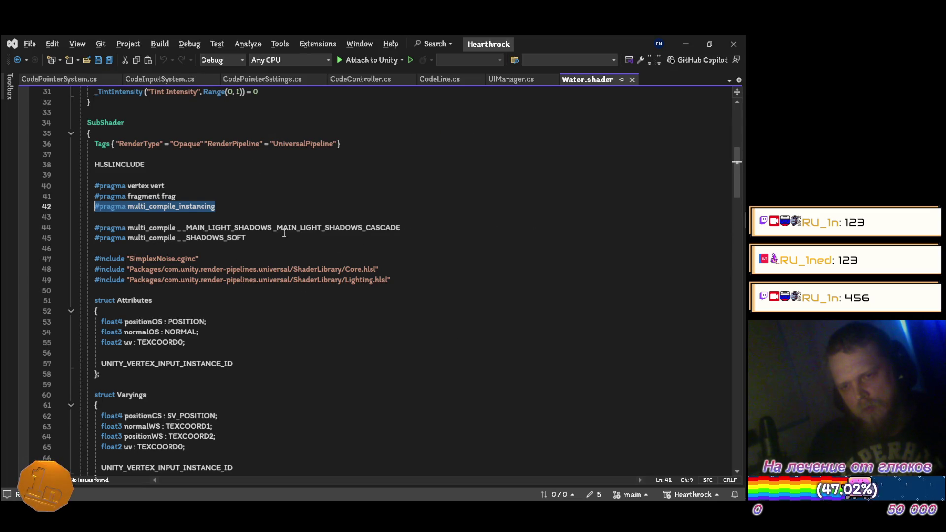
pyautogui.moveTo(406, 227); pyautogui.dragTo(94, 227)
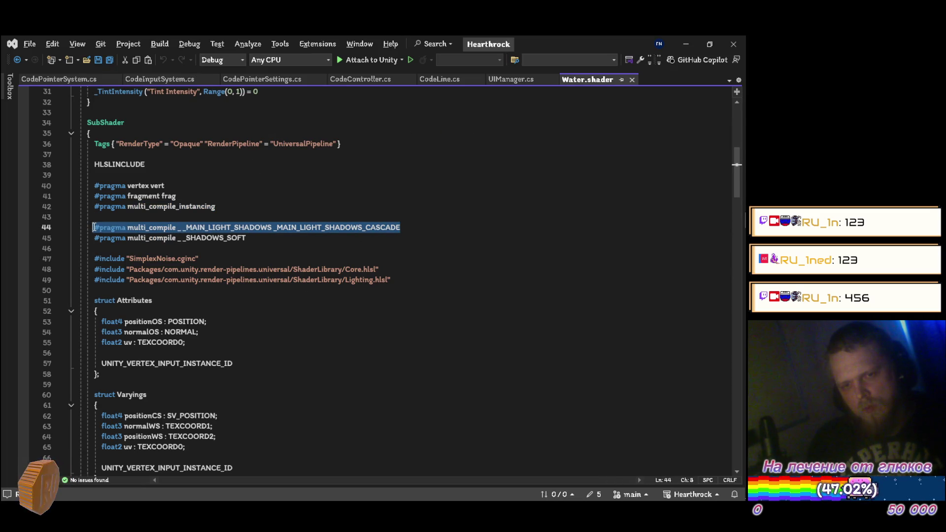
pyautogui.hotkey('alt', 'Tab')
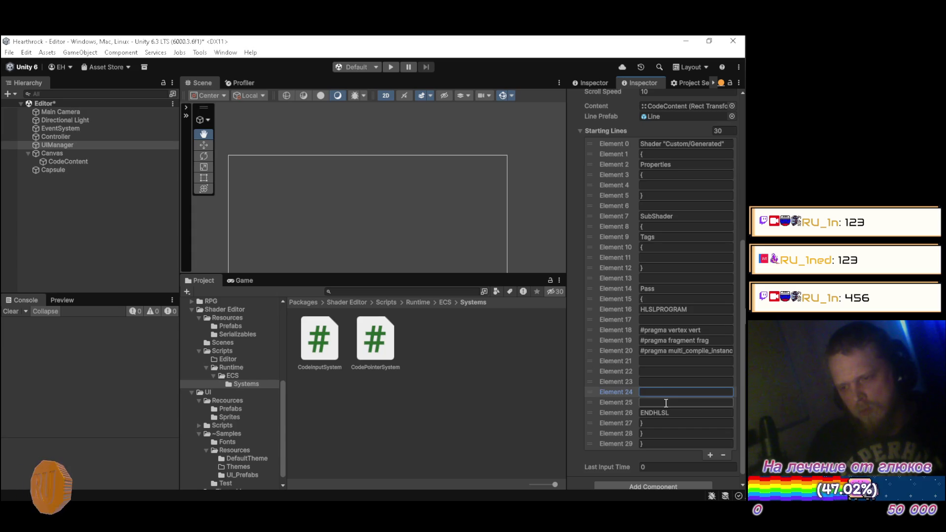
pyautogui.hotkey('ctrl', 'v')
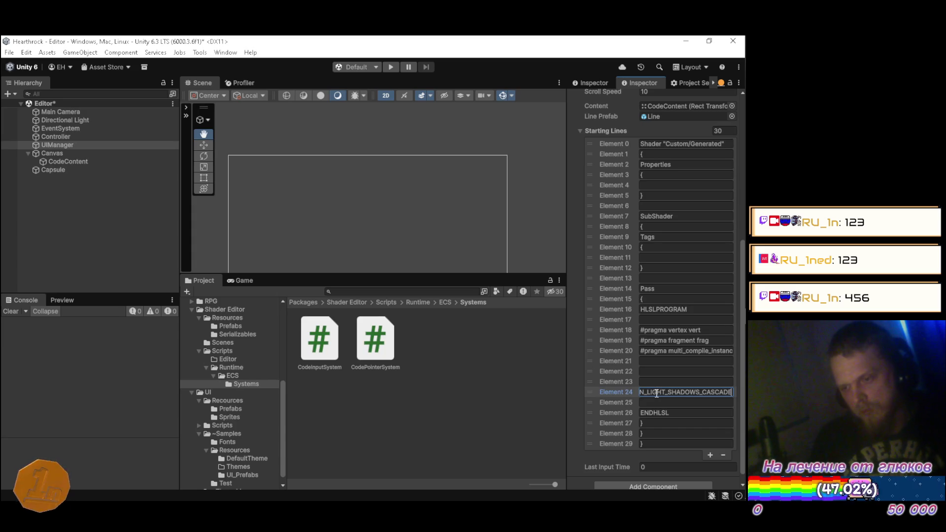
pyautogui.press('Return')
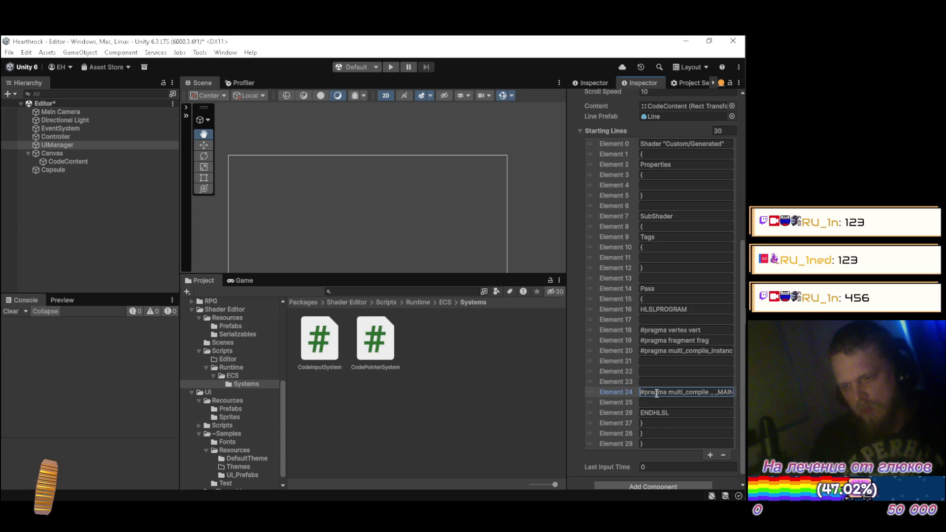
pyautogui.hotkey('alt', 'Tab')
pyautogui.hotkey('alt', 'Tab')
pyautogui.click(664, 393)
pyautogui.press('BackSpace')
pyautogui.click(666, 381)
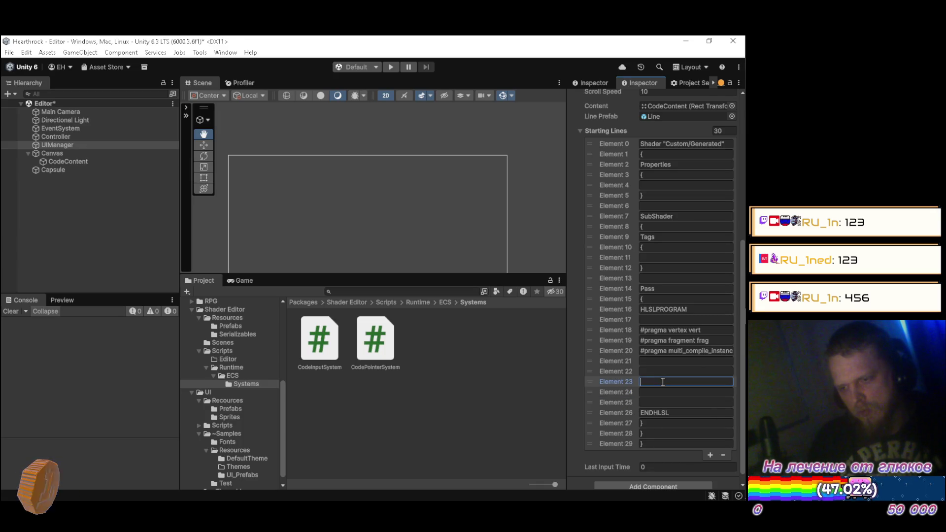
pyautogui.click(665, 372)
pyautogui.hotkey('ctrl', 'v')
pyautogui.press('Return')
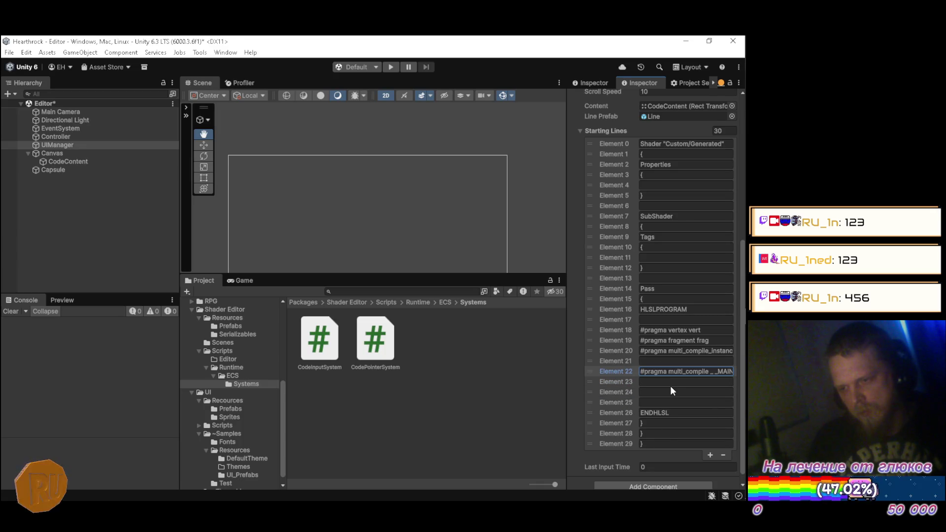
# Copy the _SHADOWS_SOFT multi_compile line from Water.shader into Element 23
pyautogui.hotkey('alt', 'Tab')
pyautogui.moveTo(246, 238)
pyautogui.mouseDown()
pyautogui.moveTo(149, 228)
pyautogui.moveTo(97, 242)
pyautogui.mouseUp()
pyautogui.hotkey('ctrl', 'c')
pyautogui.hotkey('alt', 'Tab')
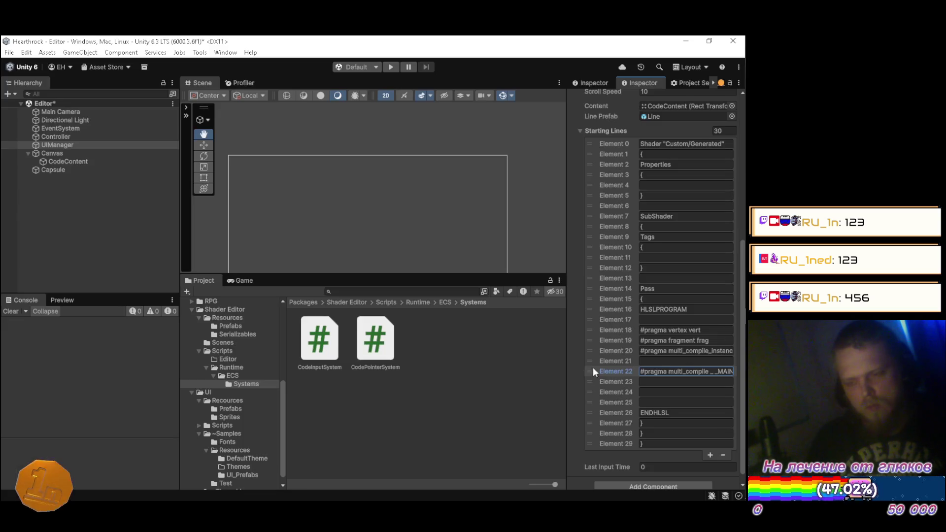
pyautogui.click(659, 382)
pyautogui.hotkey('ctrl', 'v')
pyautogui.press('Return')
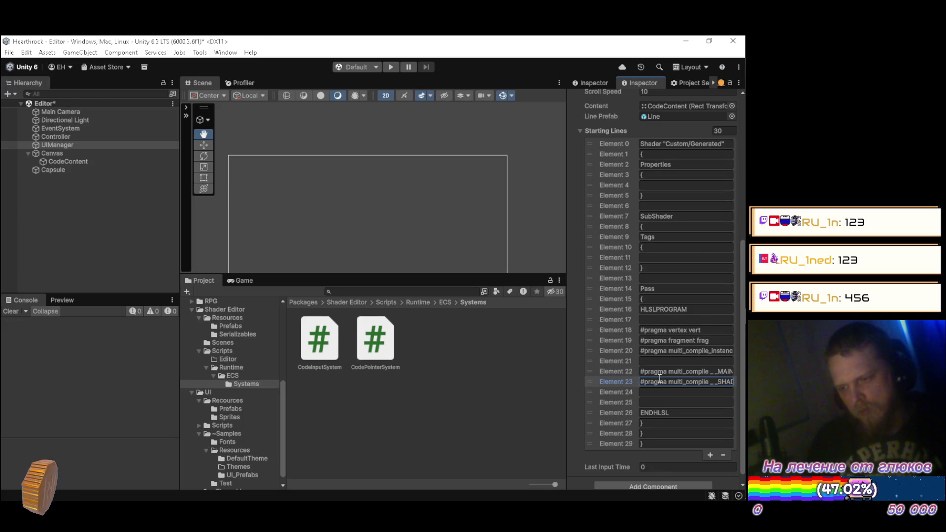
pyautogui.hotkey('alt', 'Tab')
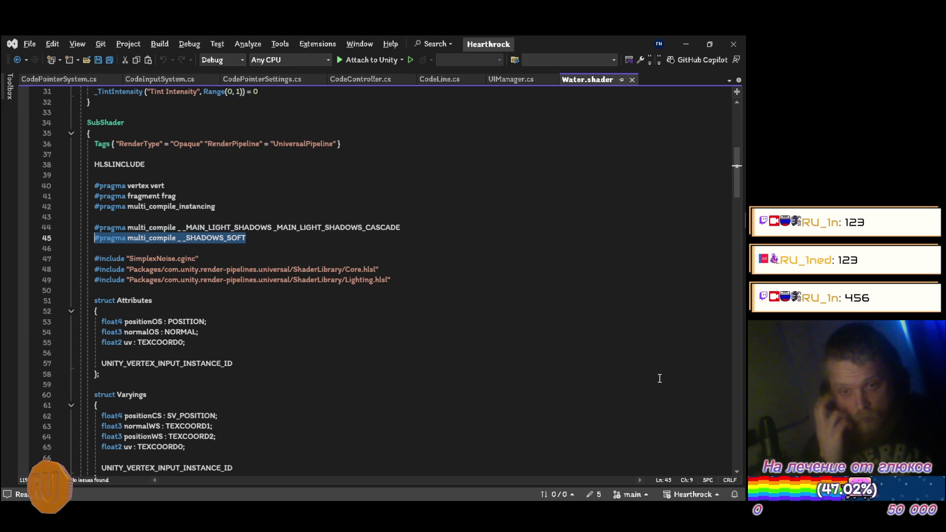
pyautogui.hotkey('alt', 'Tab')
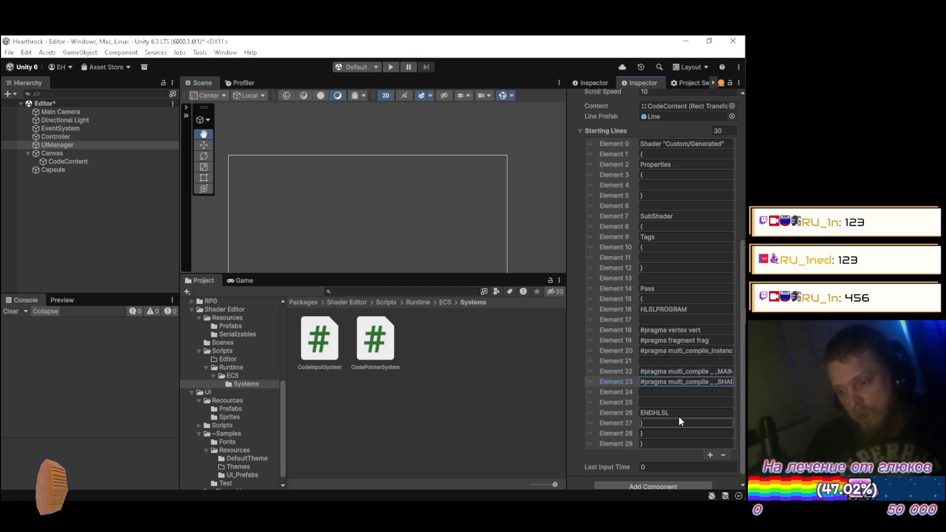
pyautogui.click(604, 394)
pyautogui.rightClick(605, 393)
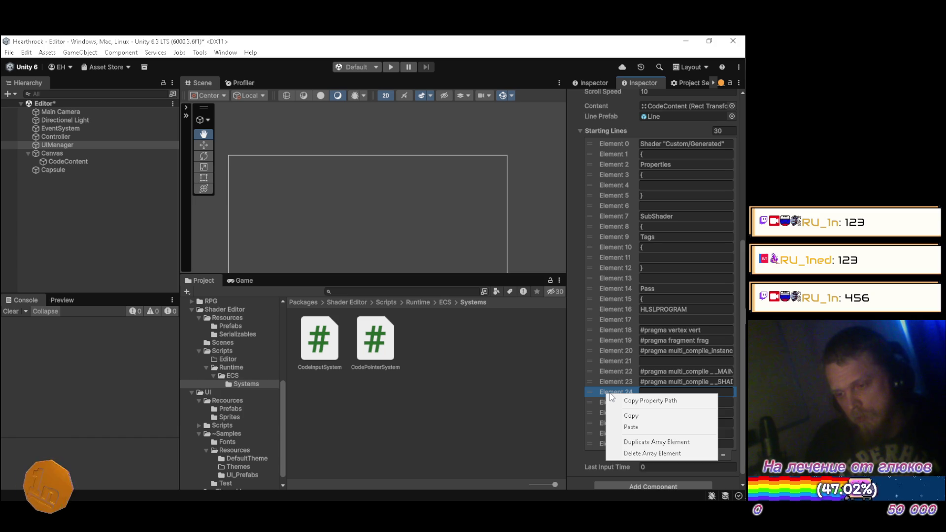
# Duplicate the empty Elements 24 and 25 to add two more blank lines
pyautogui.click(635, 441)
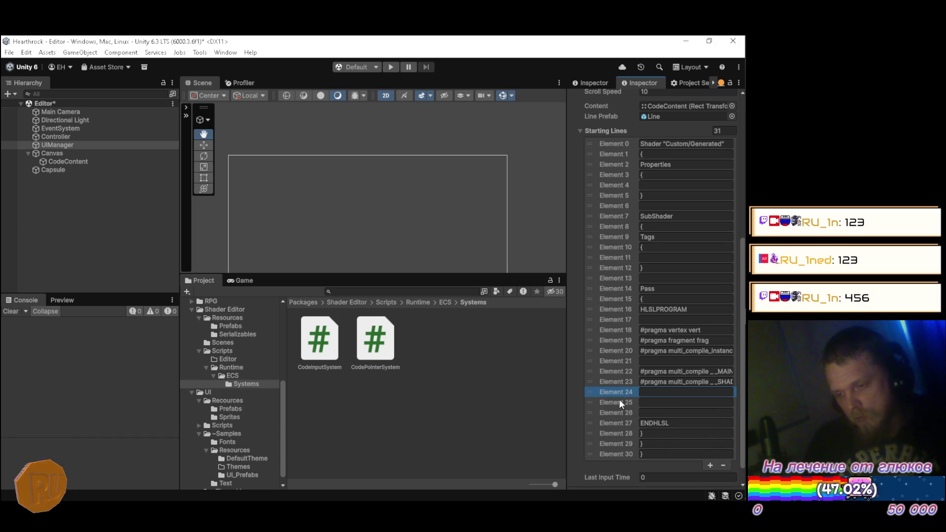
pyautogui.rightClick(626, 407)
pyautogui.click(641, 448)
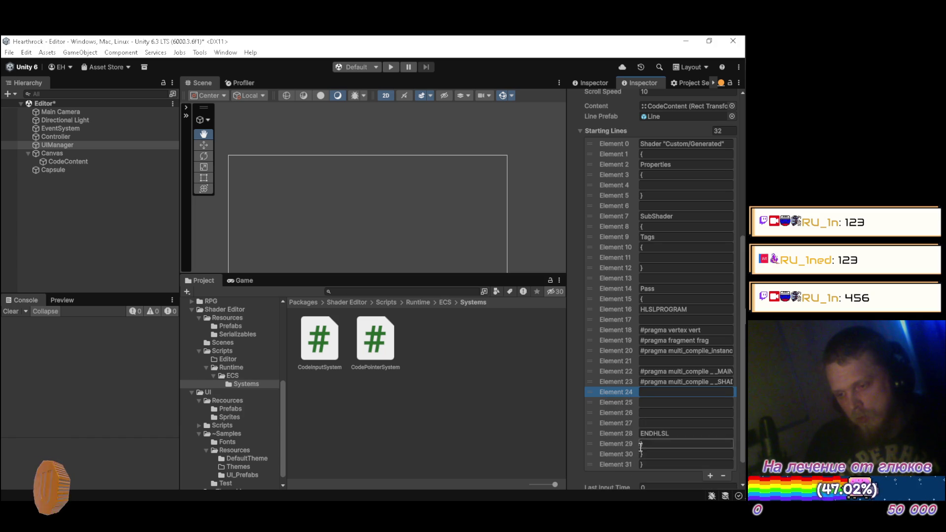
pyautogui.click(623, 403)
# Paste the Core.hlsl #include line from Water.shader into Element 25
pyautogui.hotkey('alt', 'Tab')
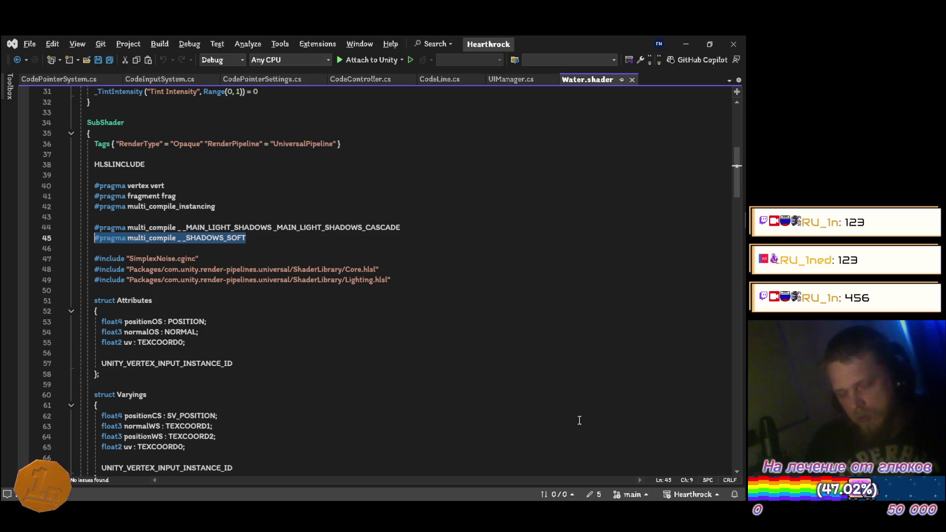
pyautogui.scroll(-3, 240, 361)
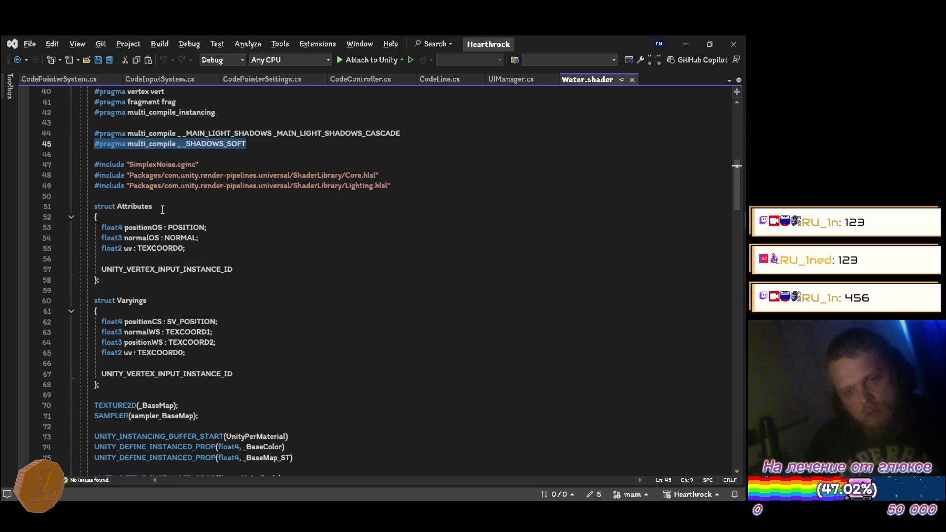
pyautogui.moveTo(158, 207); pyautogui.dragTo(95, 208)
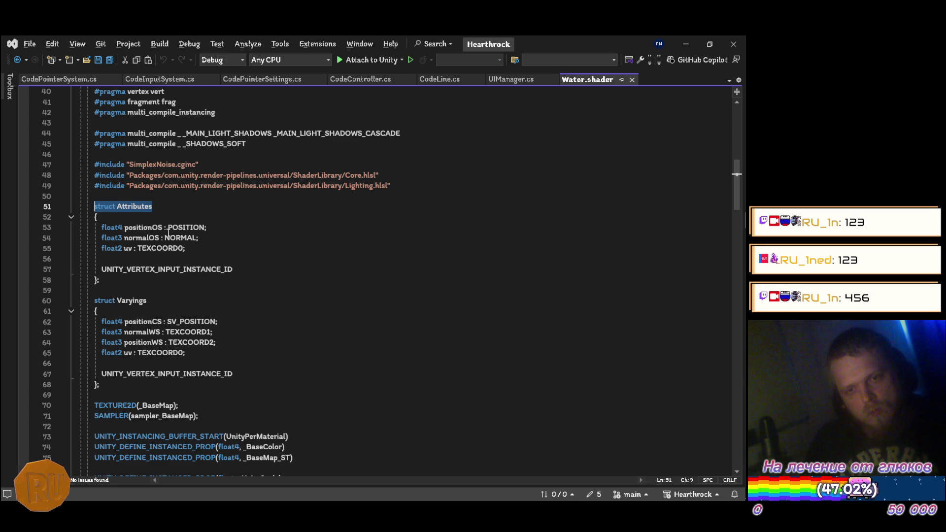
pyautogui.moveTo(378, 175); pyautogui.dragTo(96, 176)
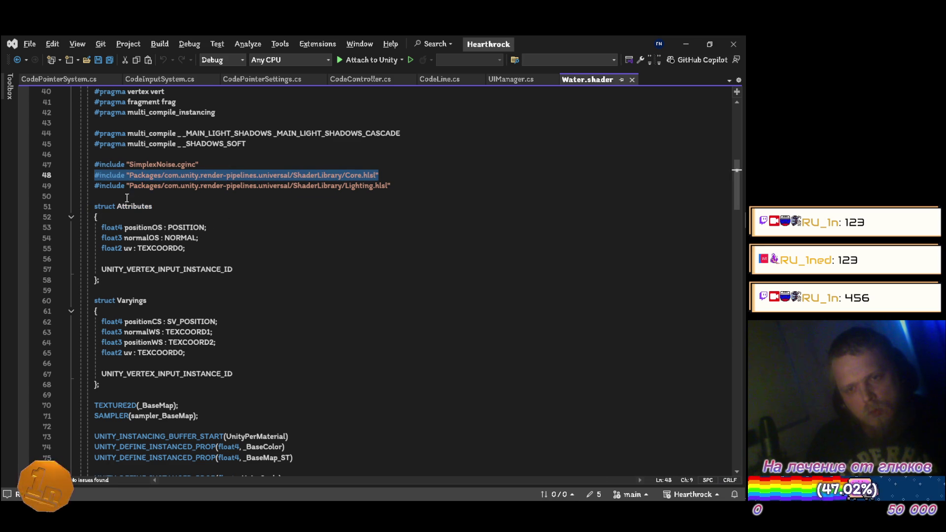
pyautogui.hotkey('ctrl', 'c')
pyautogui.hotkey('alt', 'Tab')
pyautogui.click(663, 401)
pyautogui.hotkey('ctrl', 'v')
# Paste the Lighting.hlsl #include line from Water.shader into Element 26
pyautogui.hotkey('alt', 'Tab')
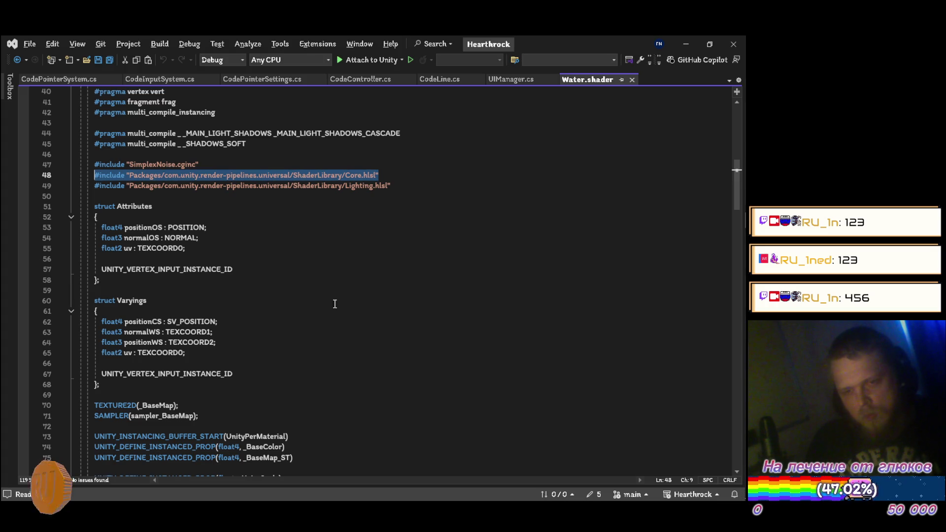
pyautogui.moveTo(392, 185); pyautogui.dragTo(96, 186)
pyautogui.hotkey('ctrl', 'c')
pyautogui.hotkey('alt', 'Tab')
pyautogui.click(654, 415)
pyautogui.hotkey('ctrl', 'v')
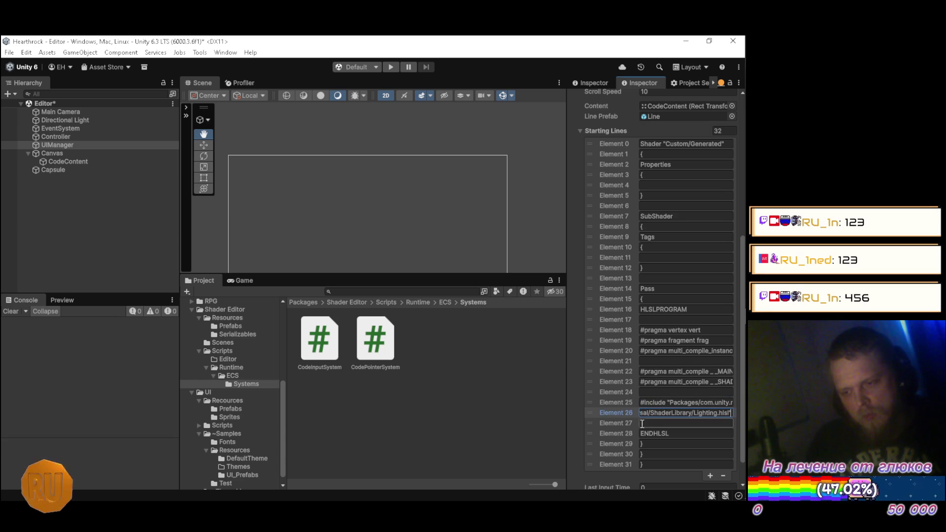
# Duplicate the empty Element 27 four times to add blank lines before ENDHLSL
pyautogui.rightClick(628, 424)
pyautogui.click(650, 473)
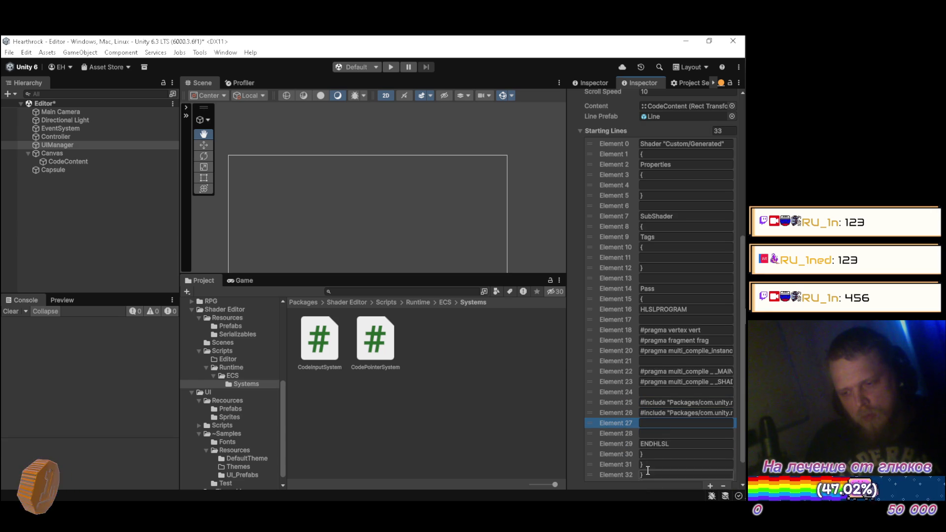
pyautogui.rightClick(620, 425)
pyautogui.click(660, 473)
pyautogui.scroll(-2, 611, 439)
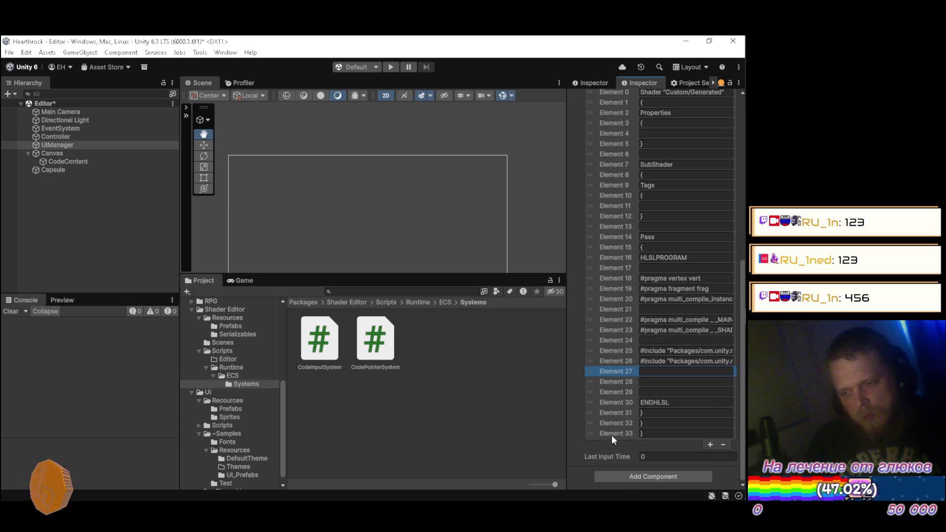
pyautogui.rightClick(614, 392)
pyautogui.click(660, 429)
pyautogui.rightClick(619, 391)
pyautogui.click(660, 434)
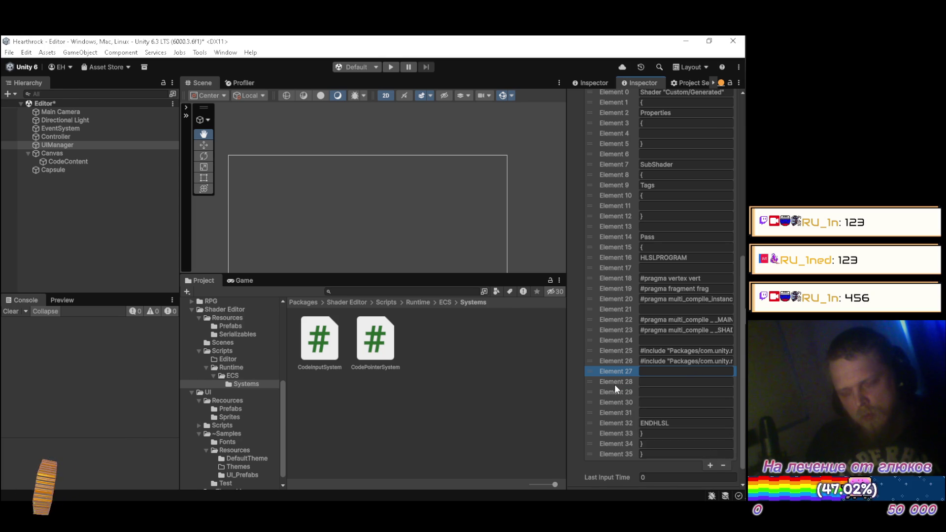
pyautogui.hotkey('alt', 'Tab')
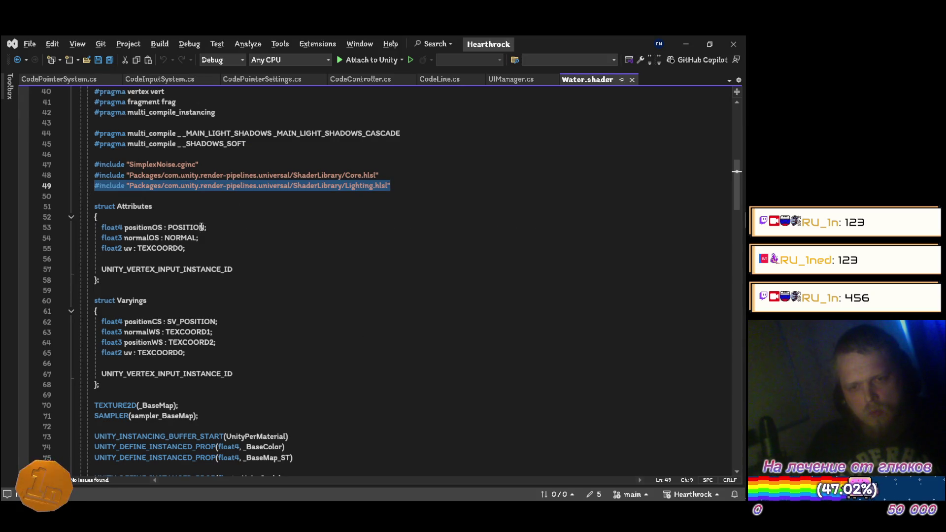
# Paste the struct Attributes line from Water.shader into Element 28, followed by opening and closing brace lines
pyautogui.moveTo(153, 206); pyautogui.dragTo(95, 207)
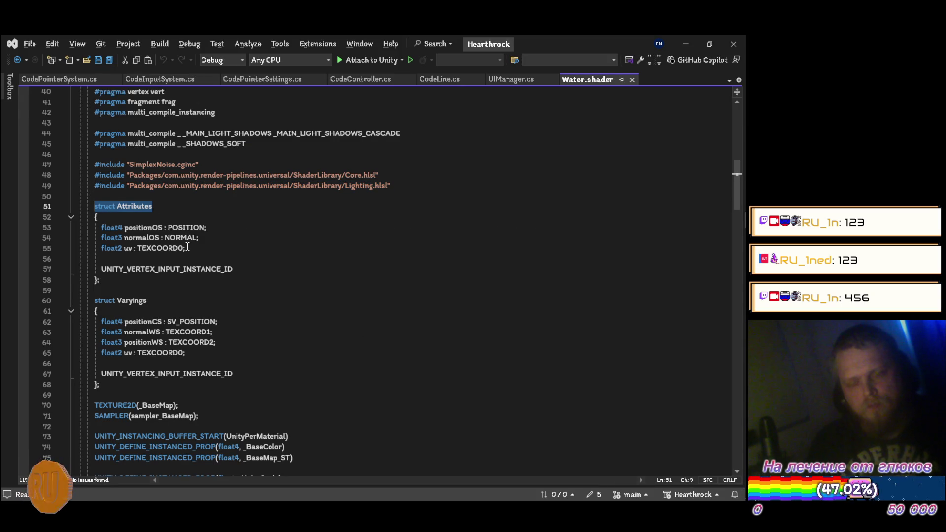
pyautogui.hotkey('alt', 'Tab')
pyautogui.click(688, 382)
pyautogui.hotkey('ctrl', 'v')
pyautogui.click(656, 393)
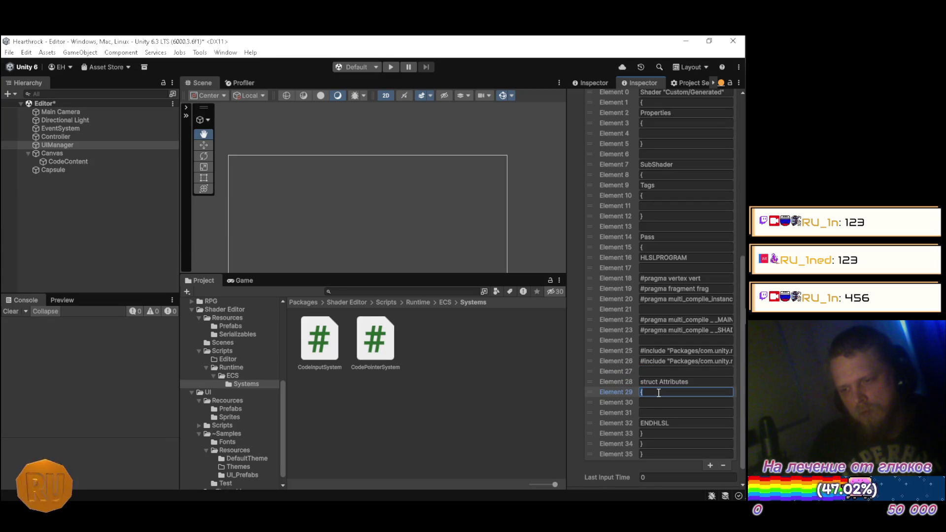
pyautogui.press('Tab')
pyautogui.write('}')
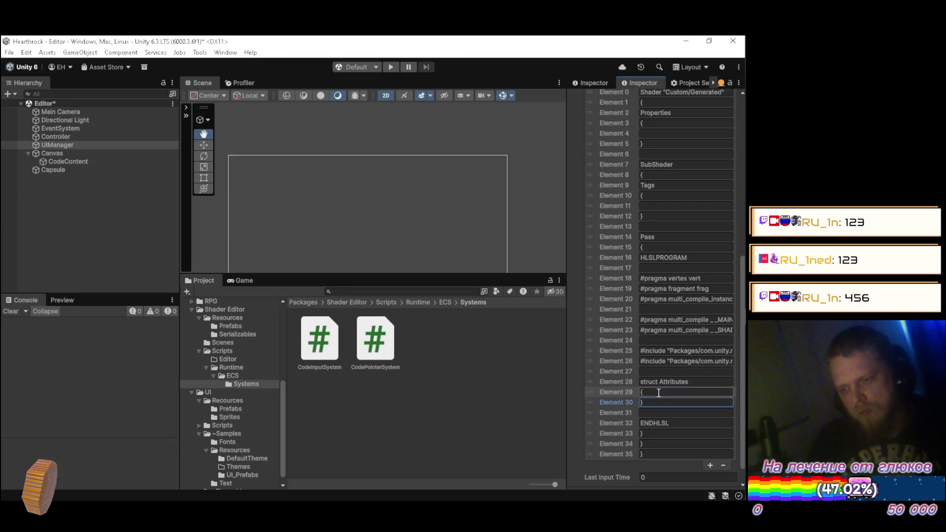
# Insert an empty line between the struct Attributes braces
pyautogui.rightClick(609, 415)
pyautogui.click(633, 463)
pyautogui.moveTo(604, 424); pyautogui.dragTo(615, 399)
pyautogui.scroll(-2, 615, 399)
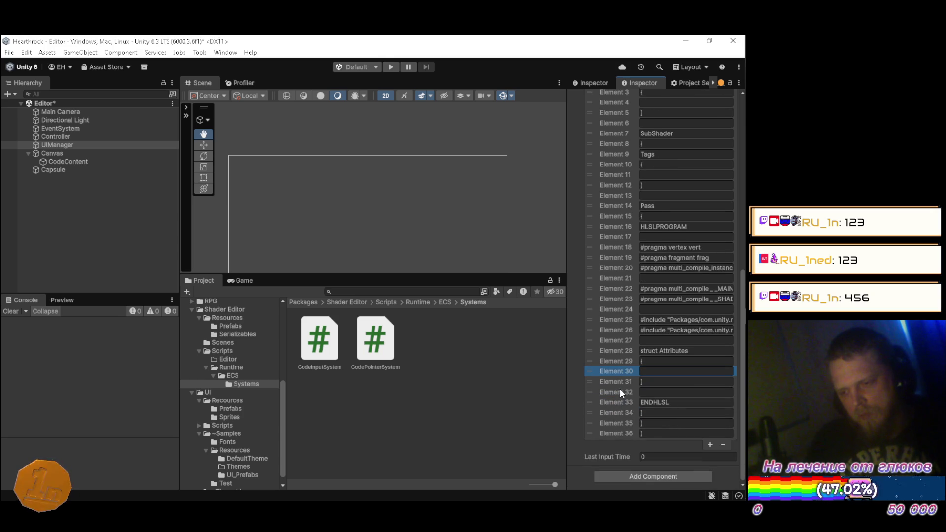
# Add four more empty lines to the Starting Lines array
pyautogui.rightClick(616, 390)
pyautogui.click(635, 438)
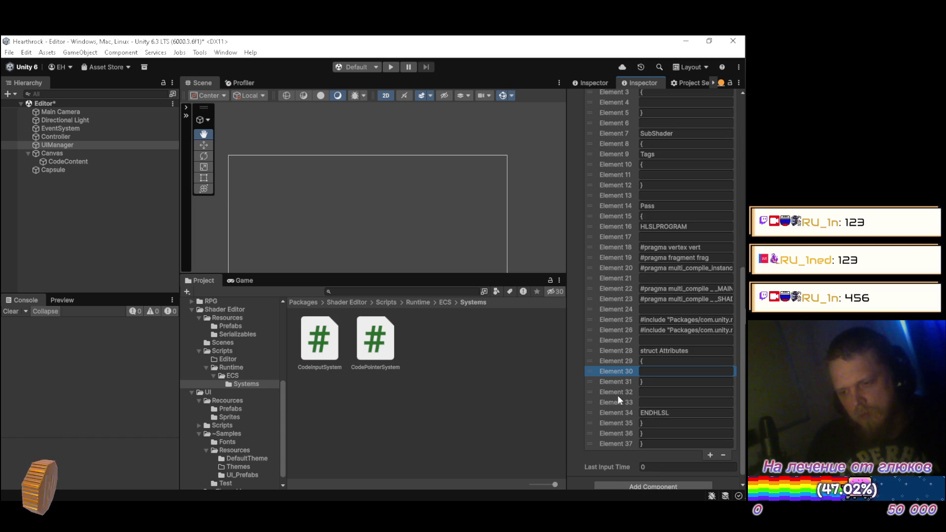
pyautogui.rightClick(619, 400)
pyautogui.click(644, 443)
pyautogui.rightClick(614, 399)
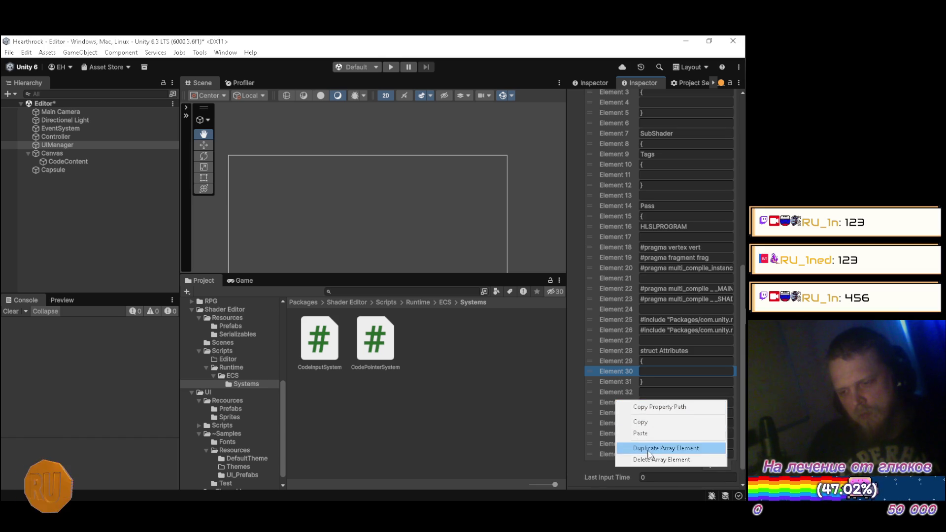
pyautogui.click(648, 450)
pyautogui.rightClick(615, 406)
pyautogui.click(641, 449)
# Add a semicolon after the closing brace and place UNITY_VERTEX_INPUT_INSTANCE_ID inside the Attributes braces
pyautogui.hotkey('alt', 'Tab')
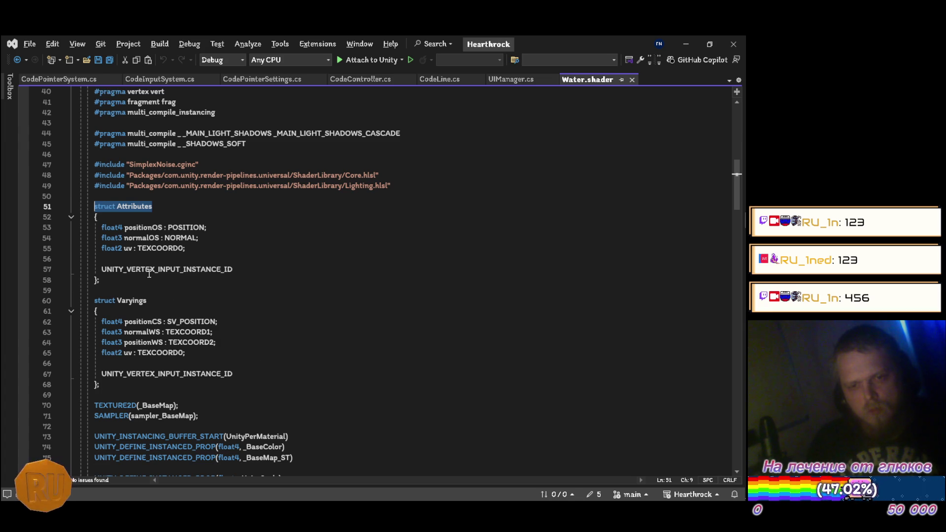
pyautogui.moveTo(249, 272); pyautogui.dragTo(104, 268)
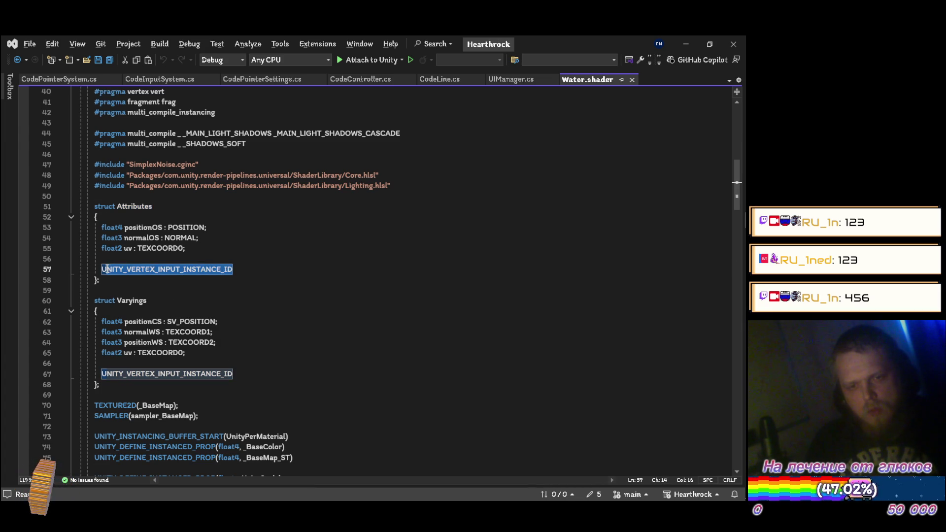
pyautogui.hotkey('alt', 'Tab')
pyautogui.click(661, 382)
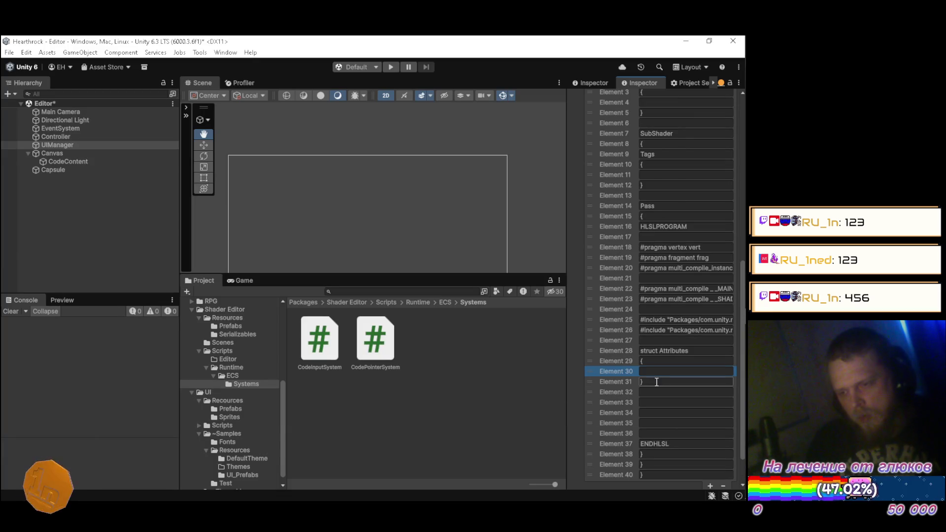
pyautogui.write(';')
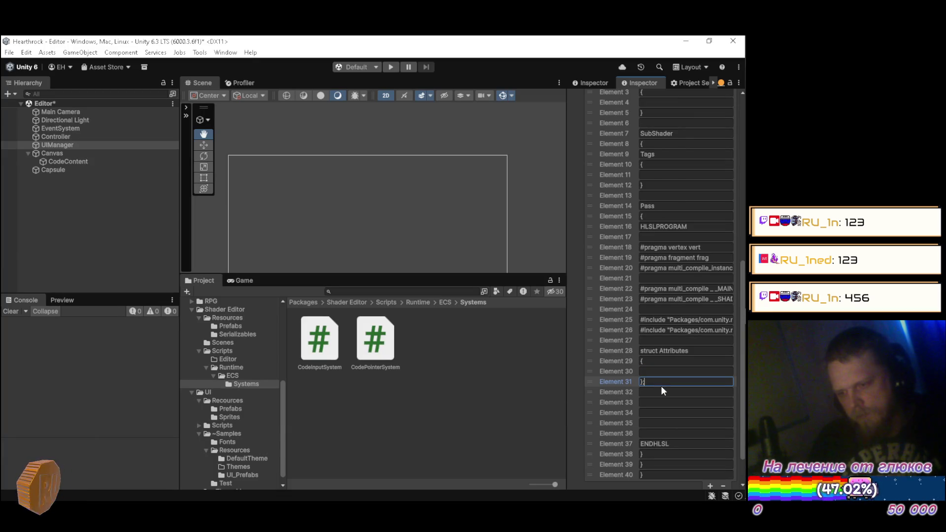
pyautogui.click(655, 402)
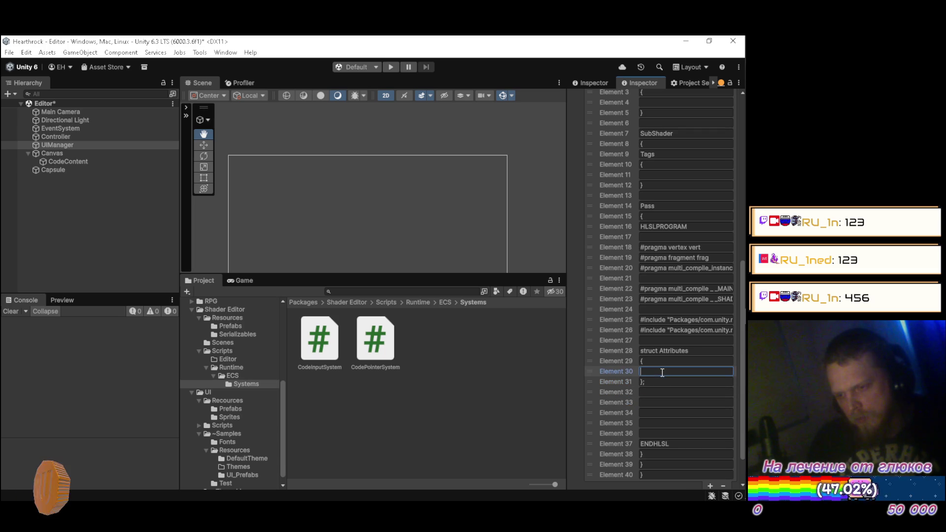
pyautogui.moveTo(625, 403); pyautogui.dragTo(631, 383)
pyautogui.click(655, 382)
pyautogui.press('Home')
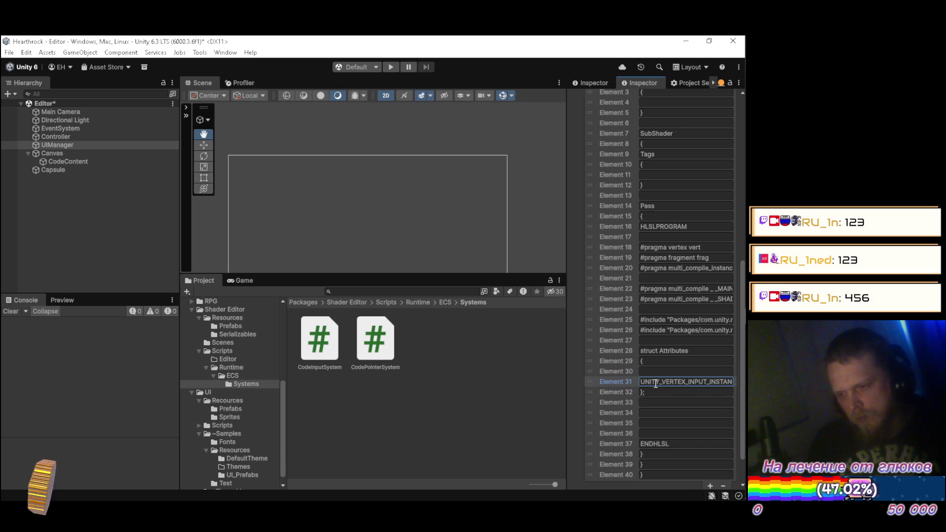
# Paste UNITY_VERTEX_INPUT_INSTANCE_ID into Element 35 and add a duplicated closing brace below it
pyautogui.hotkey('alt', 'Tab')
pyautogui.hotkey('alt', 'Tab')
pyautogui.click(643, 423)
pyautogui.hotkey('ctrl', 'v')
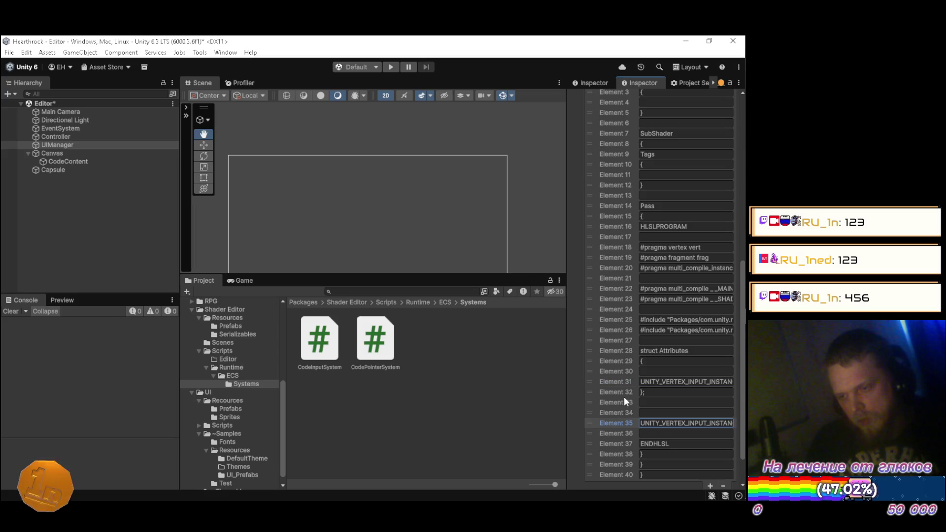
pyautogui.rightClick(621, 394)
pyautogui.click(658, 441)
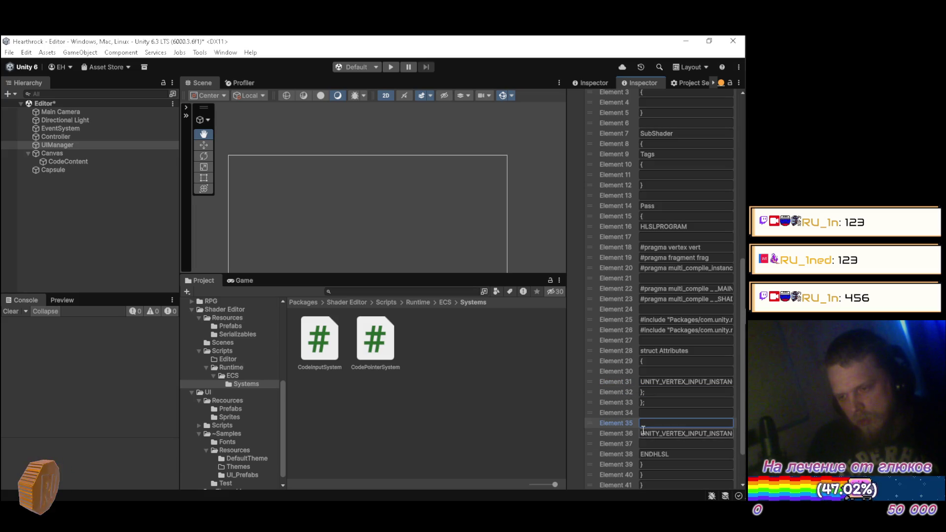
pyautogui.moveTo(610, 400); pyautogui.dragTo(614, 431)
# Add a duplicated opening brace above the second macro, with an empty line above it
pyautogui.rightClick(622, 364)
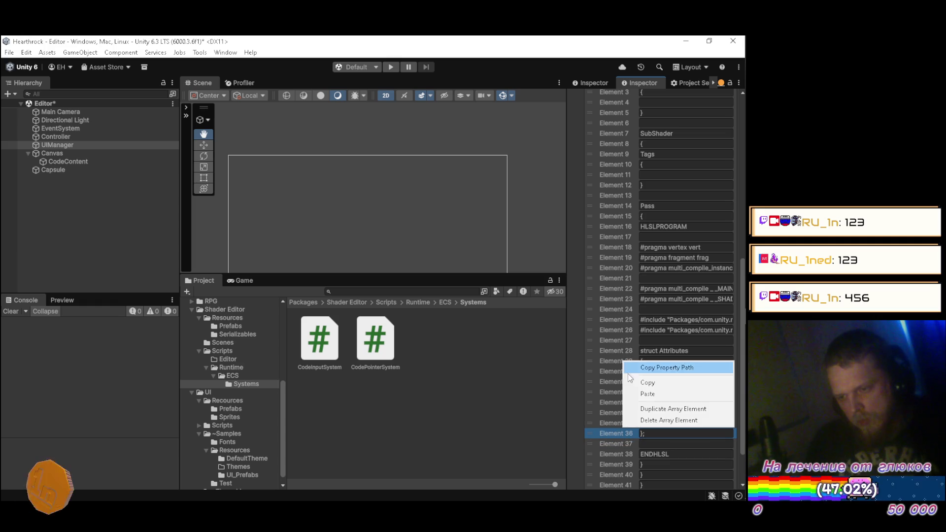
pyautogui.click(632, 406)
pyautogui.moveTo(621, 374); pyautogui.dragTo(625, 412)
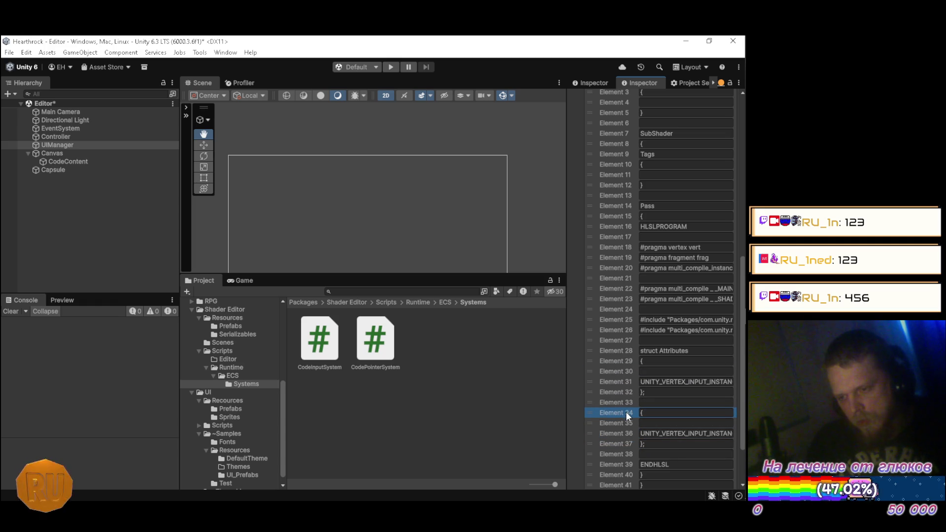
pyautogui.rightClick(625, 412)
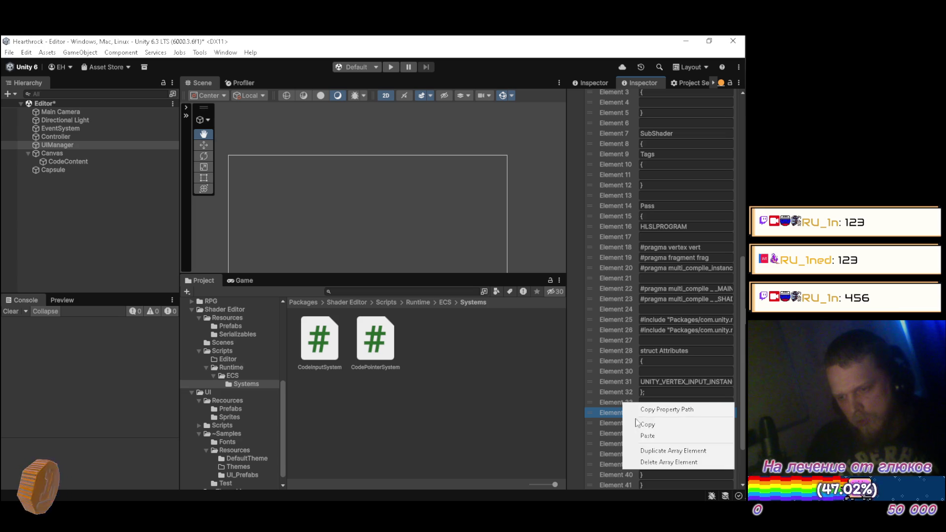
pyautogui.click(643, 447)
# Paste the struct Varyings line from Water.shader line 60 into Element 34
pyautogui.hotkey('alt', 'Tab')
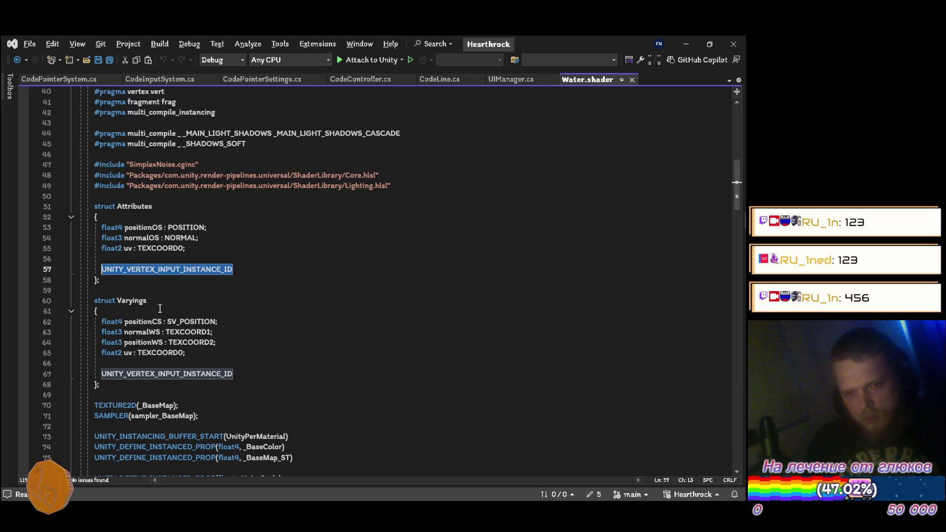
pyautogui.moveTo(160, 300); pyautogui.dragTo(88, 303)
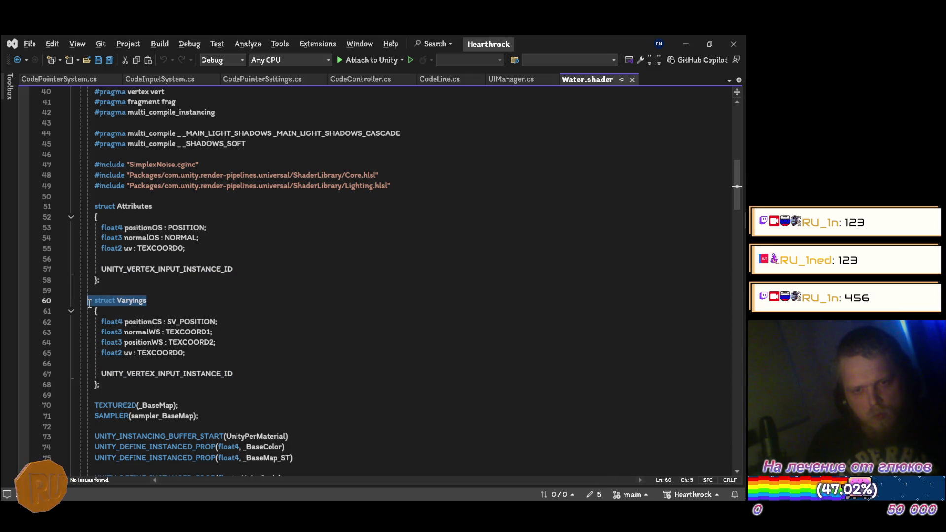
pyautogui.hotkey('alt', 'Tab')
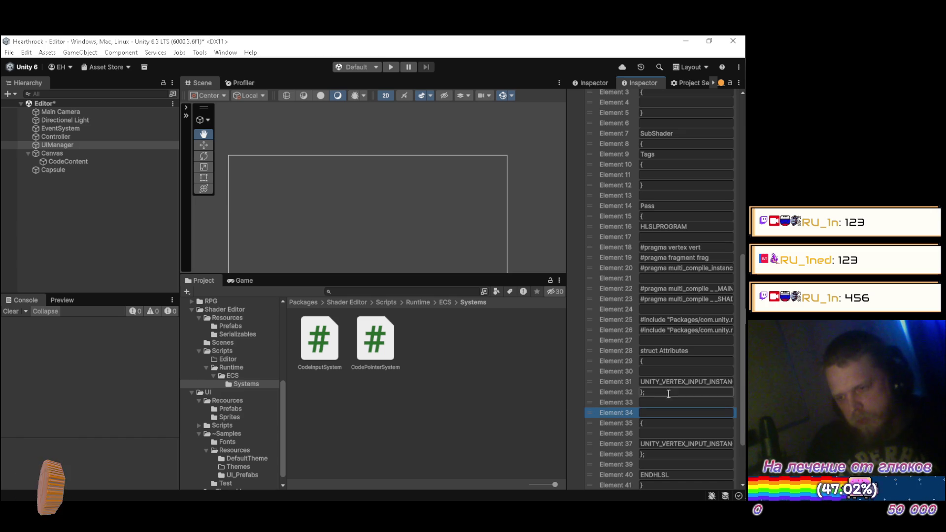
pyautogui.click(659, 414)
pyautogui.hotkey('ctrl', 'v')
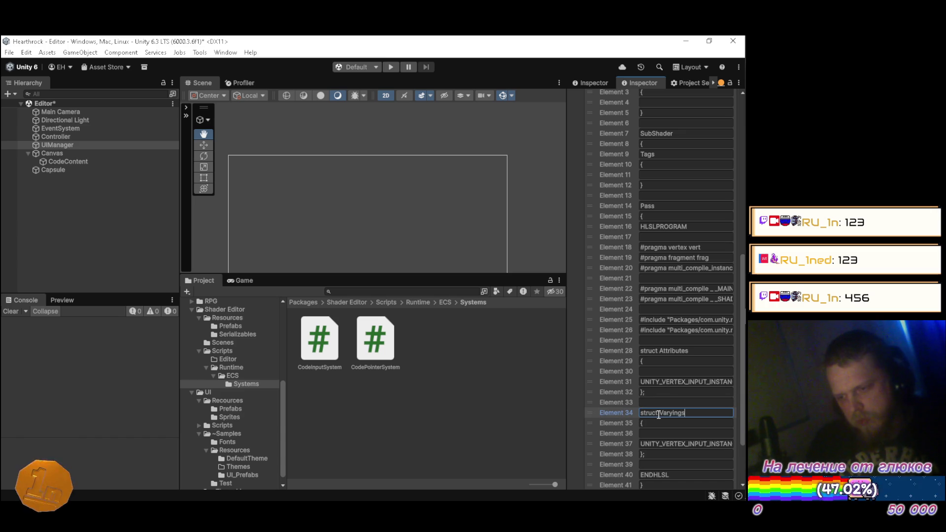
pyautogui.scroll(-3, 691, 382)
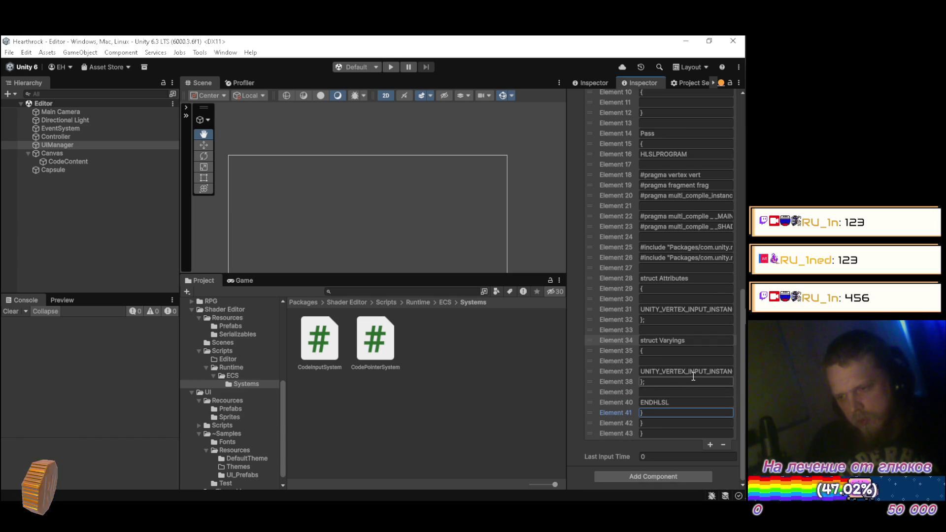
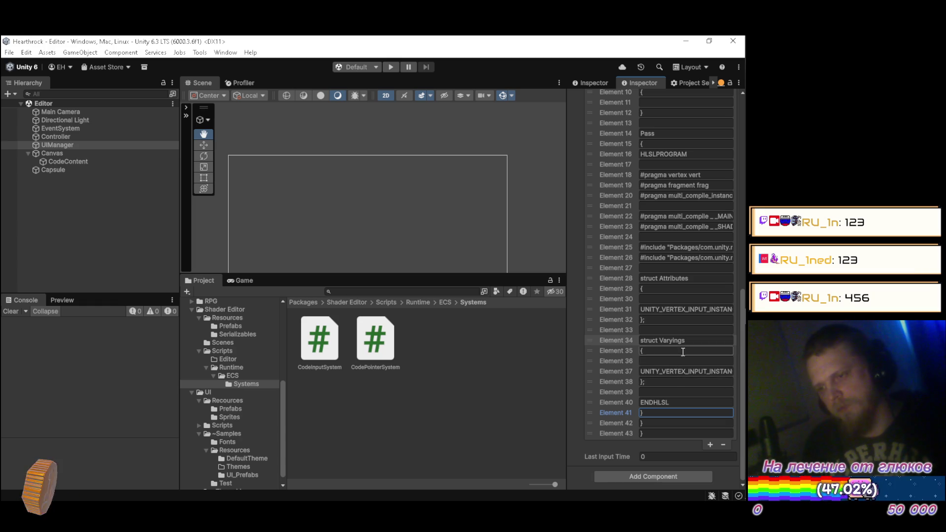
# Copy the 'float4 positionOS : POSITION;' declaration from Water.shader line 53 into Element 30
pyautogui.scroll(5, 682, 284)
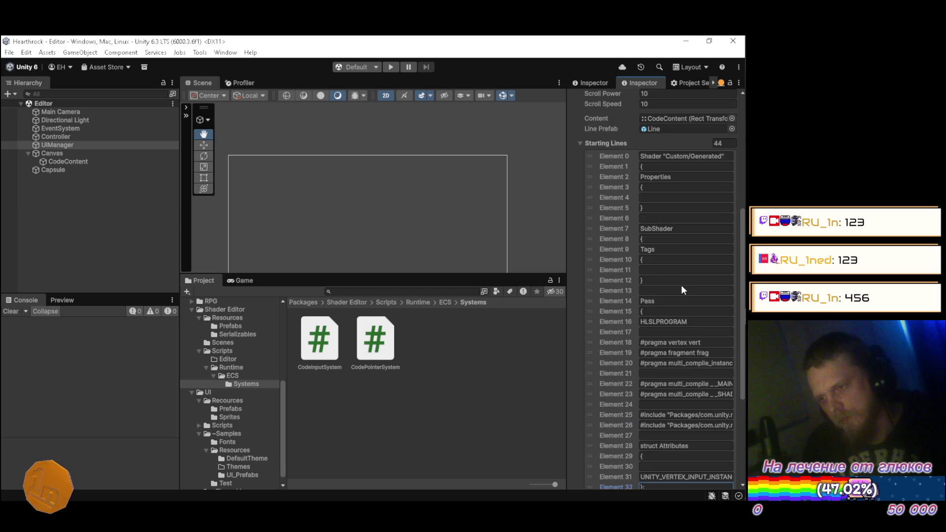
pyautogui.scroll(-5, 683, 286)
pyautogui.hotkey('alt', 'Tab')
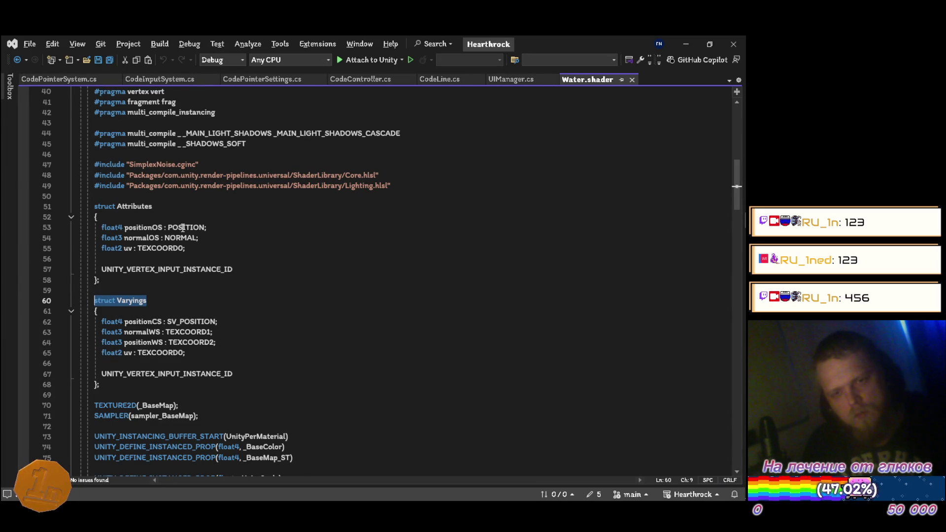
pyautogui.hotkey('alt', 'Tab')
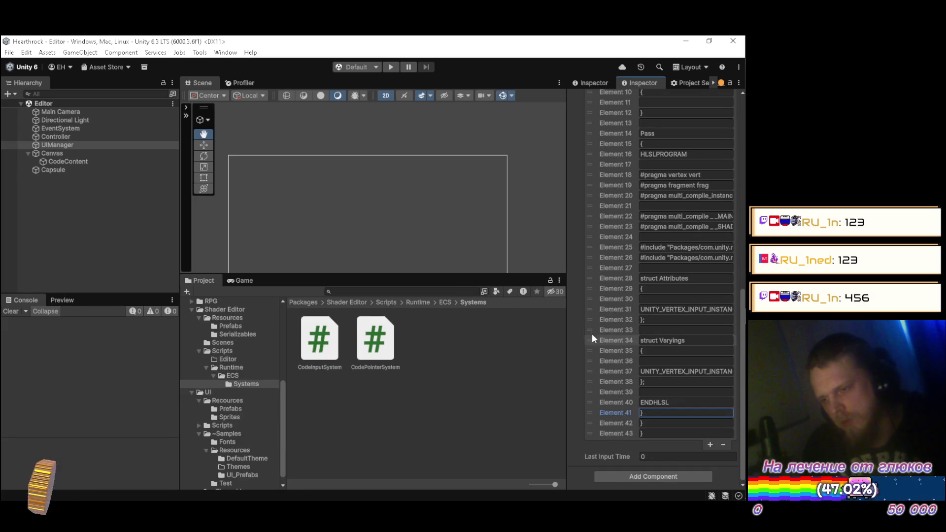
pyautogui.rightClick(614, 300)
pyautogui.click(635, 348)
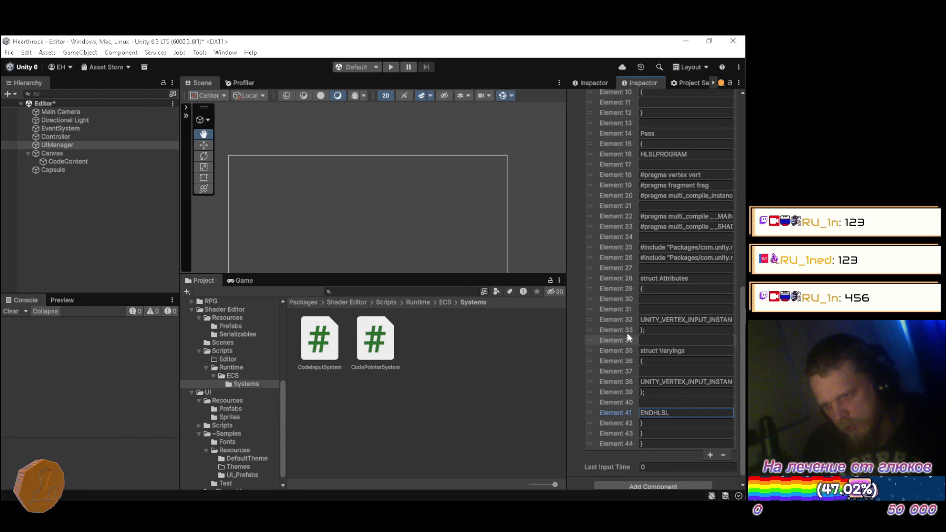
pyautogui.hotkey('alt', 'Tab')
pyautogui.doubleClick(176, 227)
pyautogui.moveTo(175, 227); pyautogui.dragTo(103, 228)
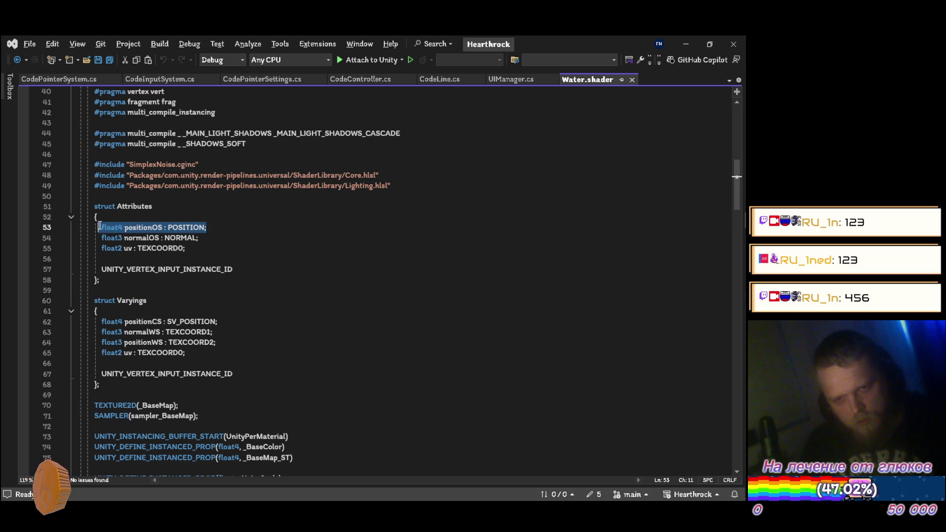
pyautogui.hotkey('ctrl', 'c')
pyautogui.hotkey('alt', 'Tab')
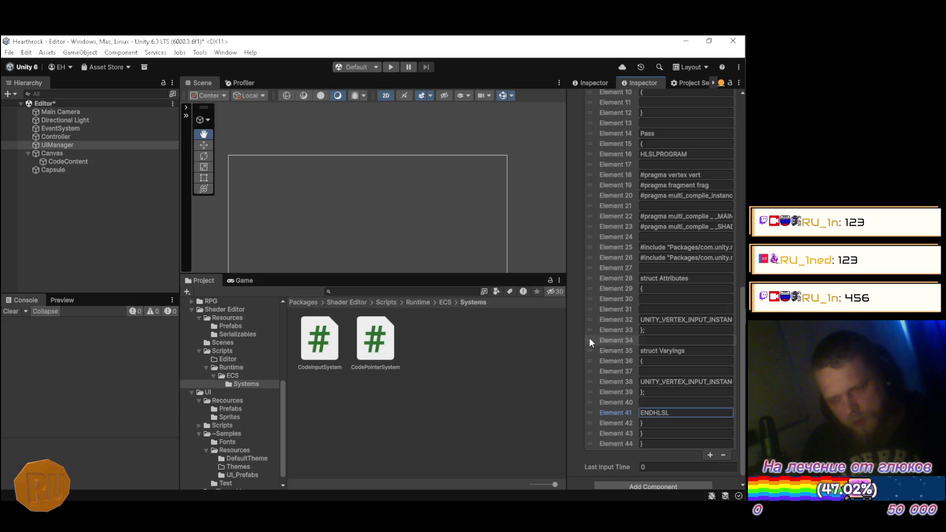
pyautogui.click(655, 299)
pyautogui.hotkey('ctrl', 'v')
# Duplicate the empty Elements 31 and 38 to add blank lines inside struct Varyings
pyautogui.hotkey('alt', 'Tab')
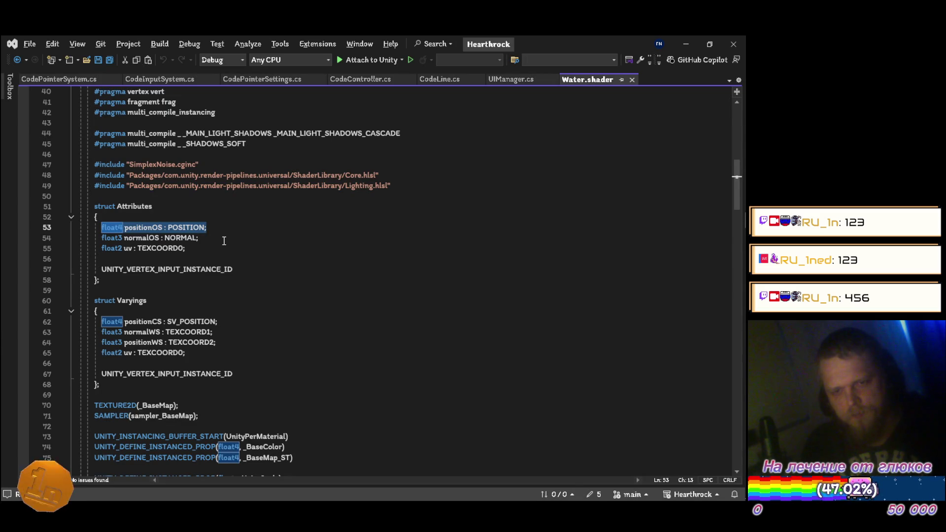
pyautogui.hotkey('alt', 'Tab')
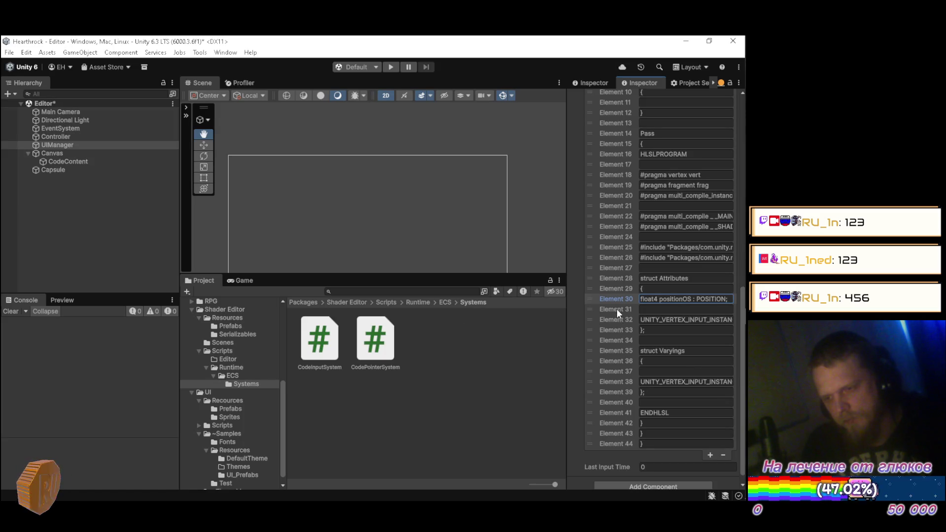
pyautogui.rightClick(617, 309)
pyautogui.click(639, 358)
pyautogui.rightClick(619, 310)
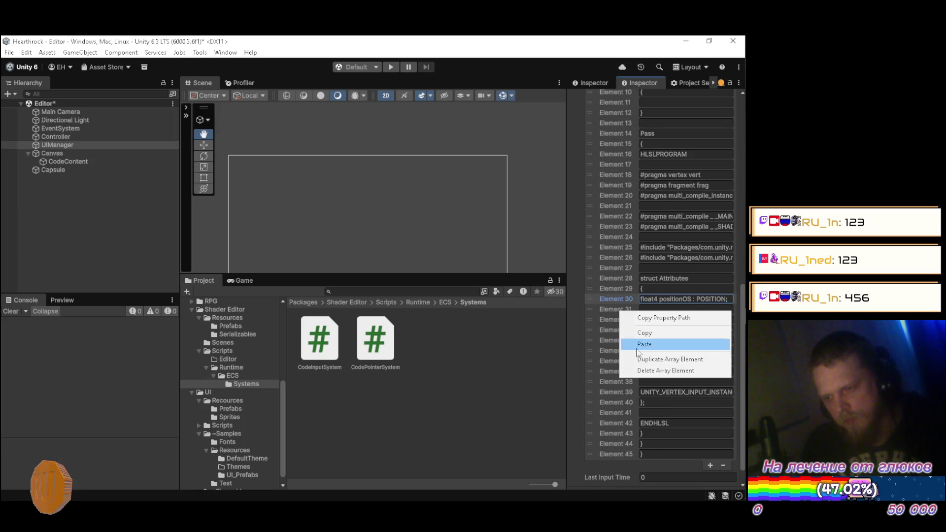
pyautogui.click(616, 406)
pyautogui.click(618, 388)
pyautogui.click(616, 381)
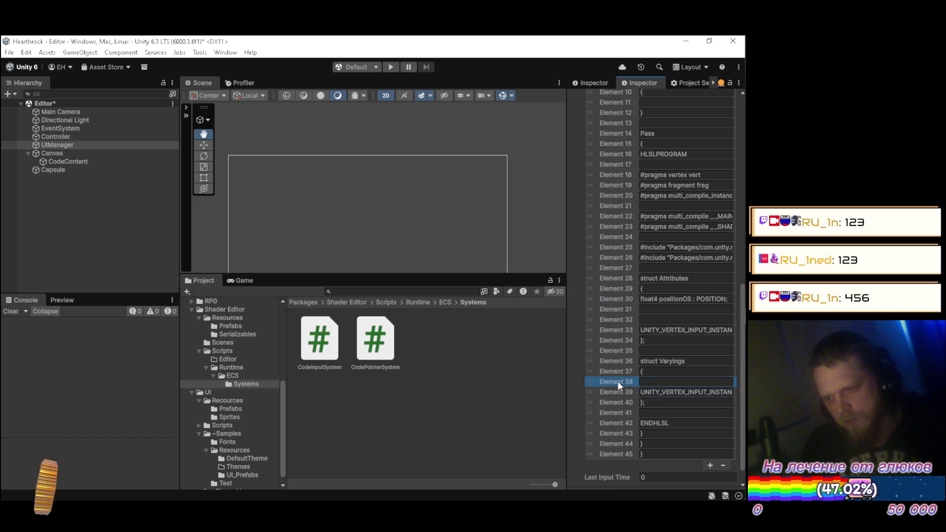
pyautogui.rightClick(616, 380)
pyautogui.click(634, 431)
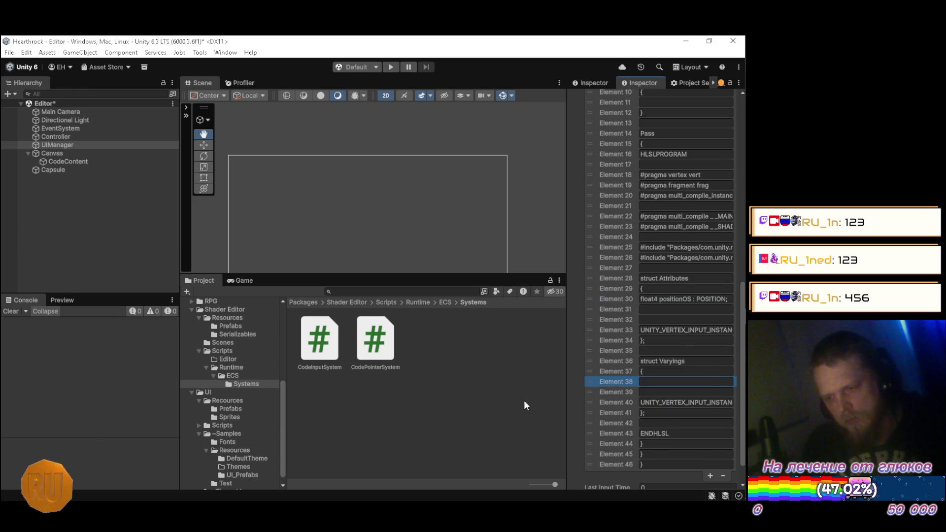
pyautogui.hotkey('alt', 'Tab')
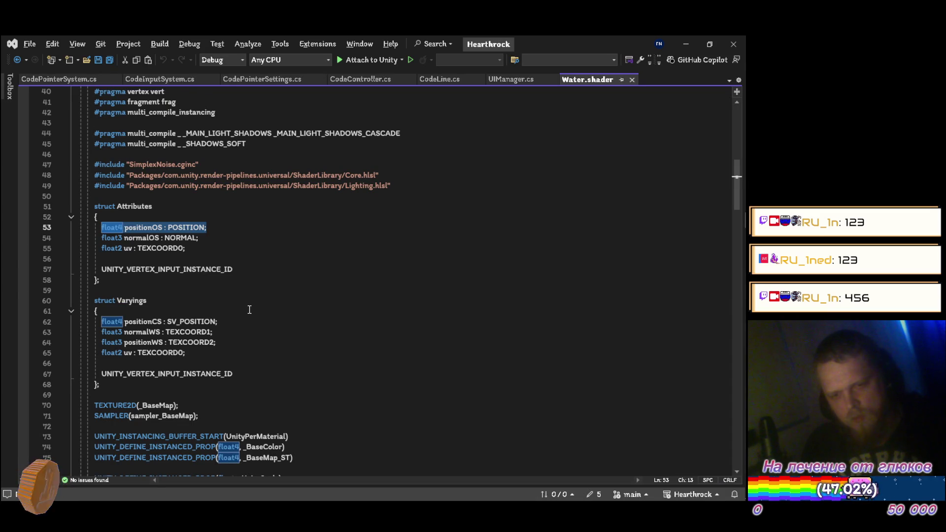
pyautogui.scroll(-4, 249, 309)
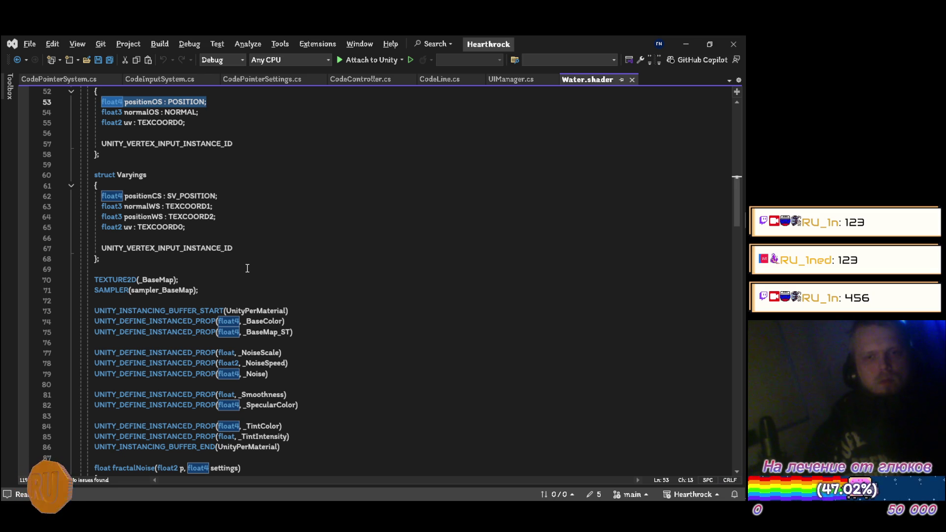
# Paste 'float4 positionCS : SV_POSITION;' from Water.shader line 62 into Element 38
pyautogui.moveTo(217, 196); pyautogui.dragTo(103, 196)
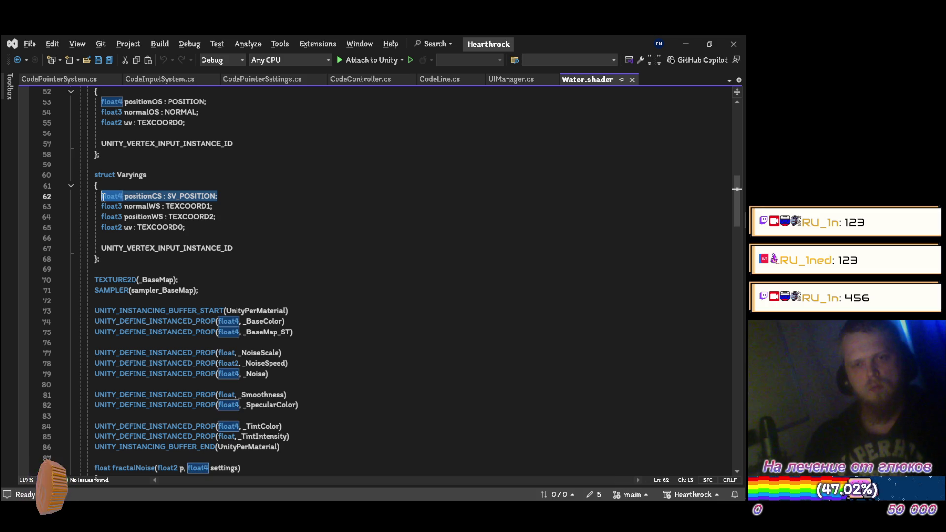
pyautogui.hotkey('alt', 'Tab')
pyautogui.click(657, 381)
pyautogui.hotkey('ctrl', 'v')
pyautogui.press('Return')
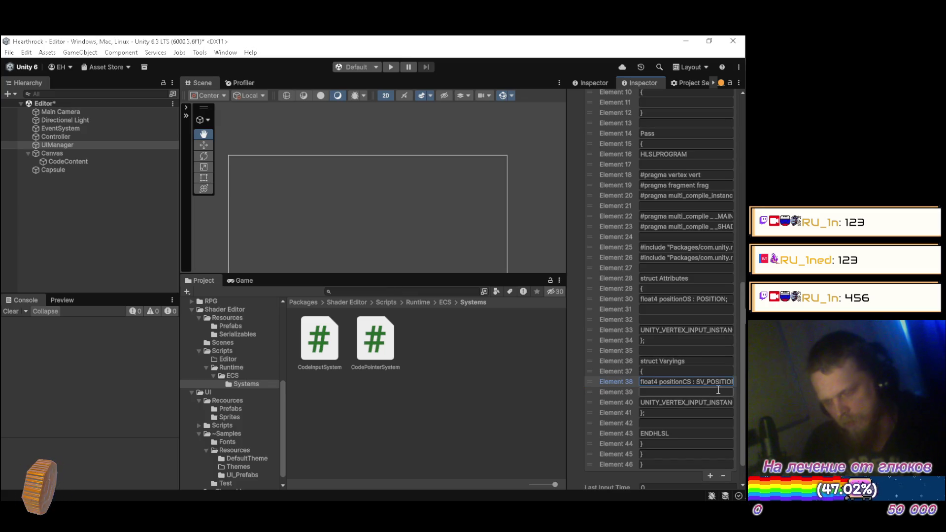
pyautogui.press('Return')
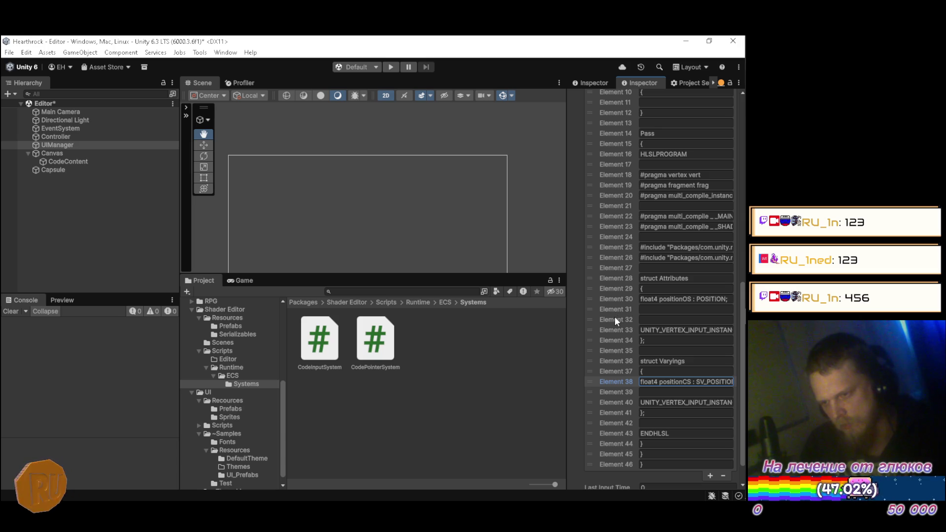
# Move an empty line below struct Varyings and duplicate it as Element 41
pyautogui.moveTo(615, 318); pyautogui.dragTo(619, 413)
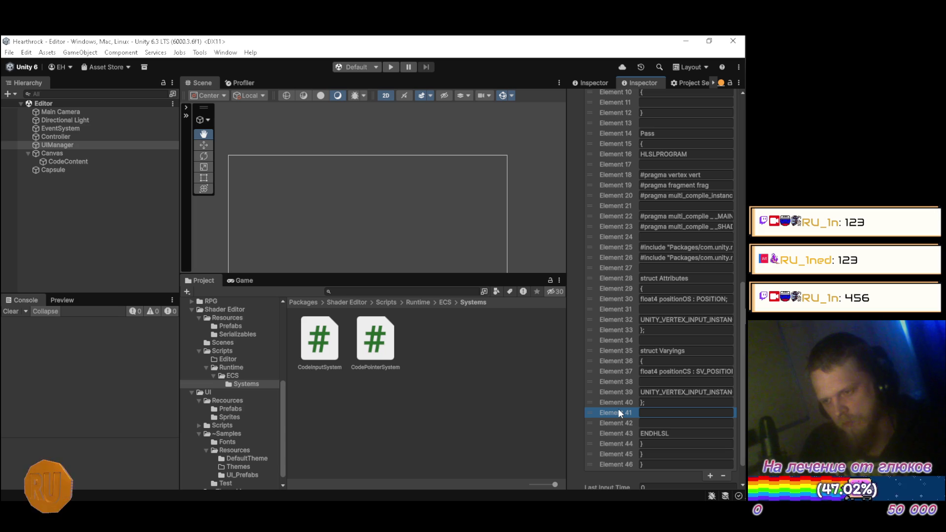
pyautogui.rightClick(616, 413)
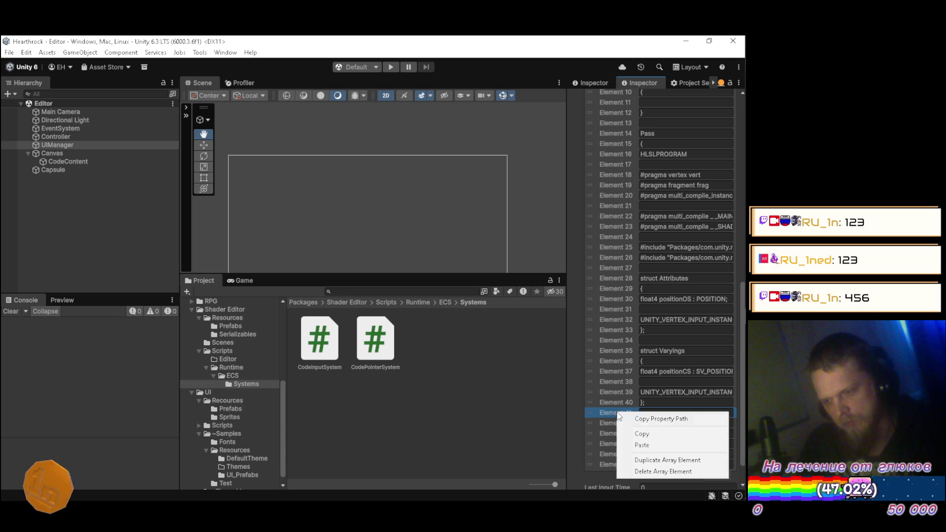
pyautogui.click(642, 458)
pyautogui.hotkey('alt', 'Tab')
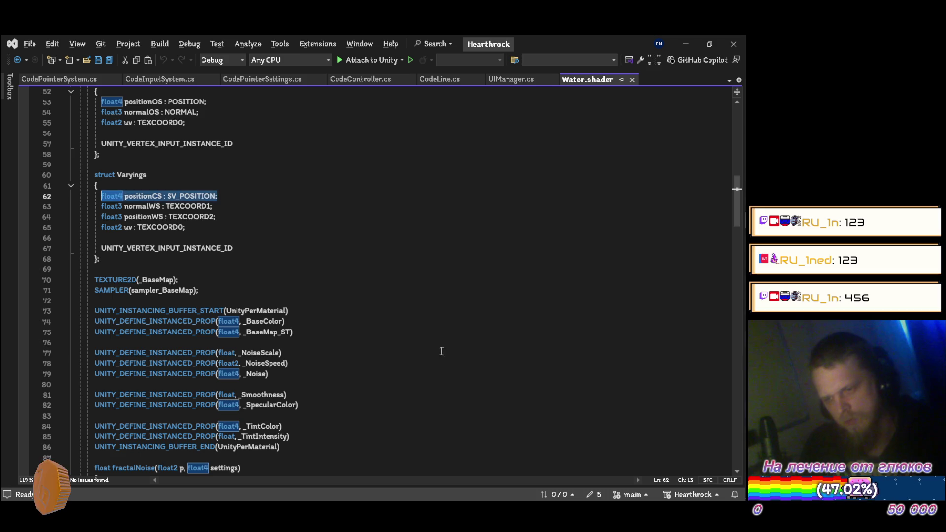
pyautogui.scroll(-7, 315, 244)
pyautogui.scroll(2, 313, 240)
pyautogui.scroll(2, 314, 240)
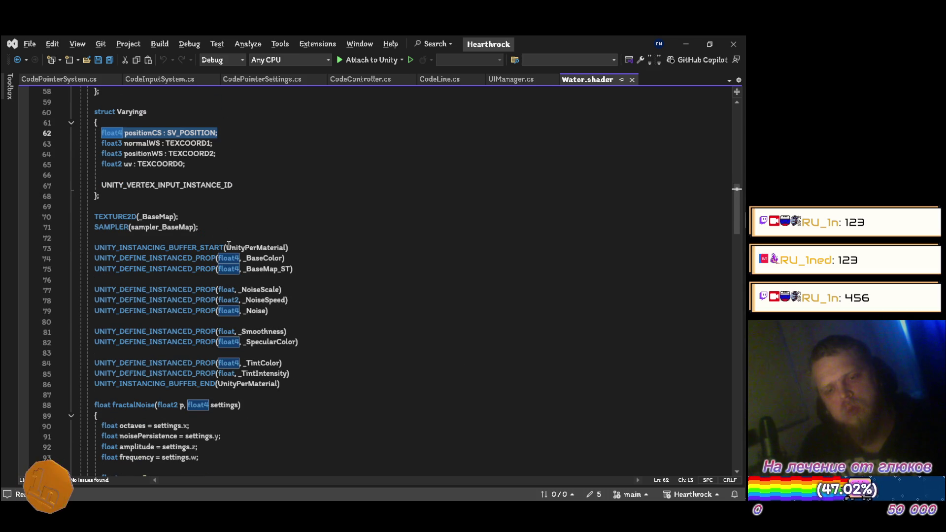
# Paste the 'Varyings vert(Attributes IN)' header from Water.shader line 107 into Element 42
pyautogui.scroll(-3, 229, 244)
pyautogui.moveTo(259, 313); pyautogui.dragTo(99, 307)
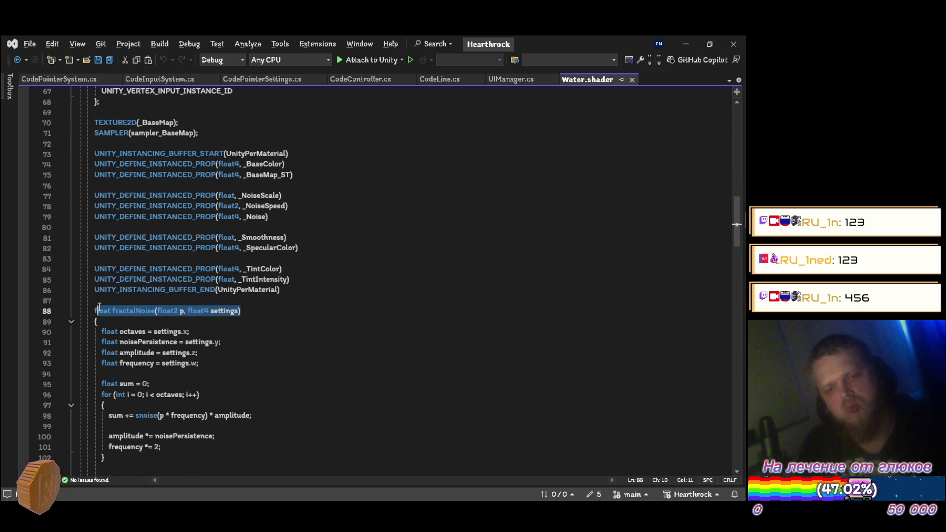
pyautogui.scroll(-8, 359, 308)
pyautogui.moveTo(222, 260); pyautogui.dragTo(95, 260)
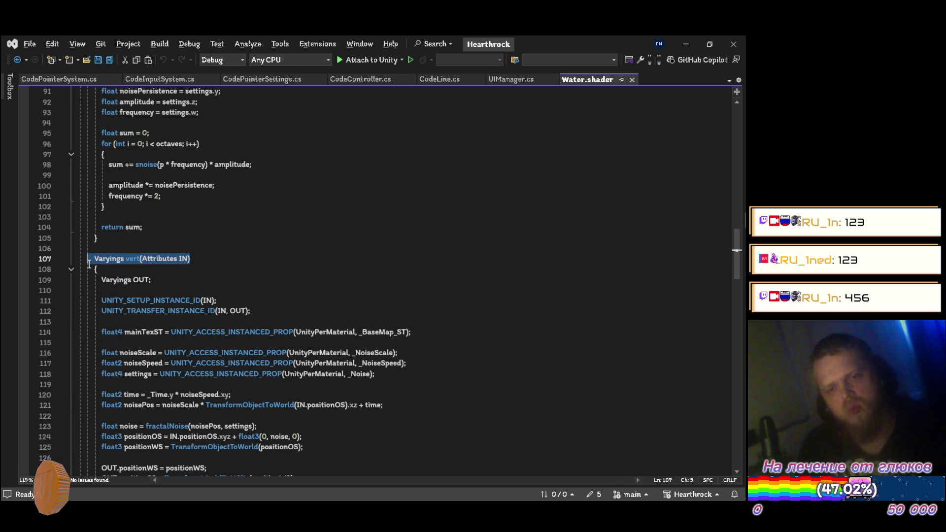
pyautogui.hotkey('ctrl', 'c')
pyautogui.hotkey('alt', 'Tab')
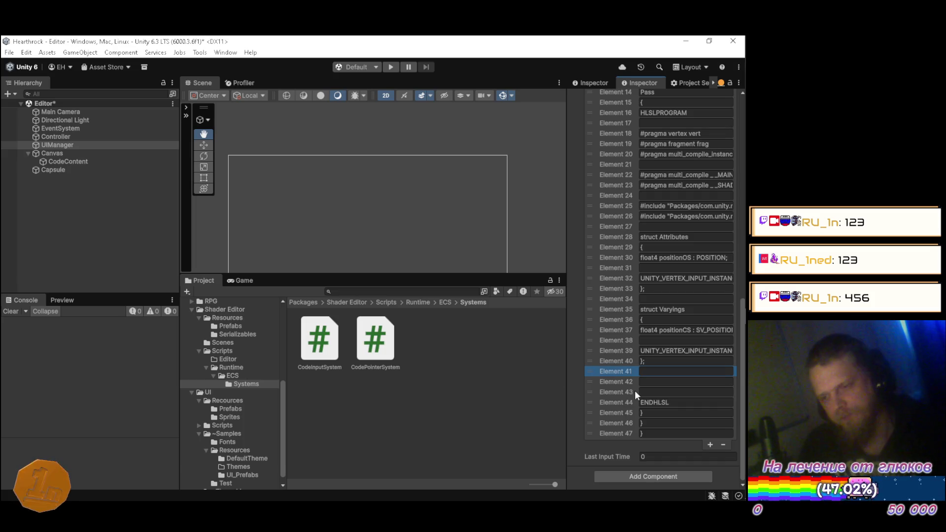
pyautogui.click(643, 382)
pyautogui.hotkey('ctrl', 'v')
pyautogui.hotkey('alt', 'Tab')
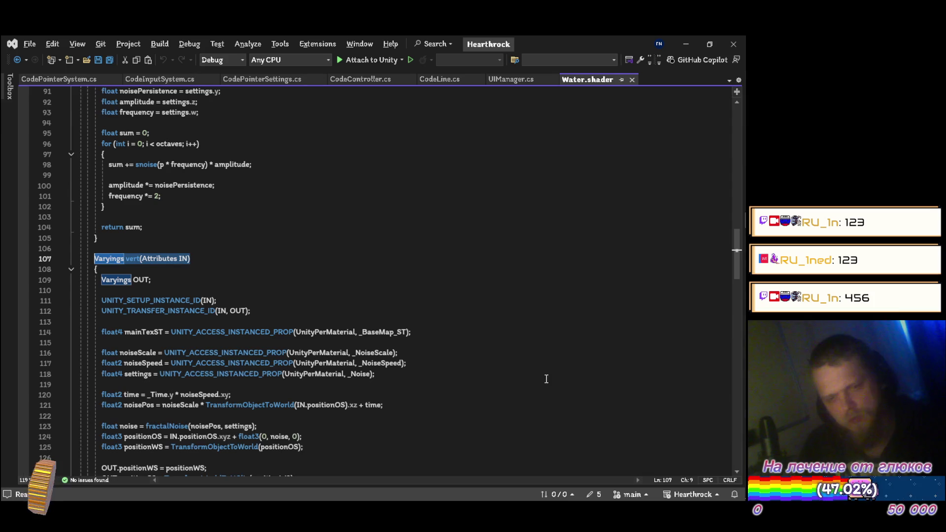
pyautogui.hotkey('alt', 'Tab')
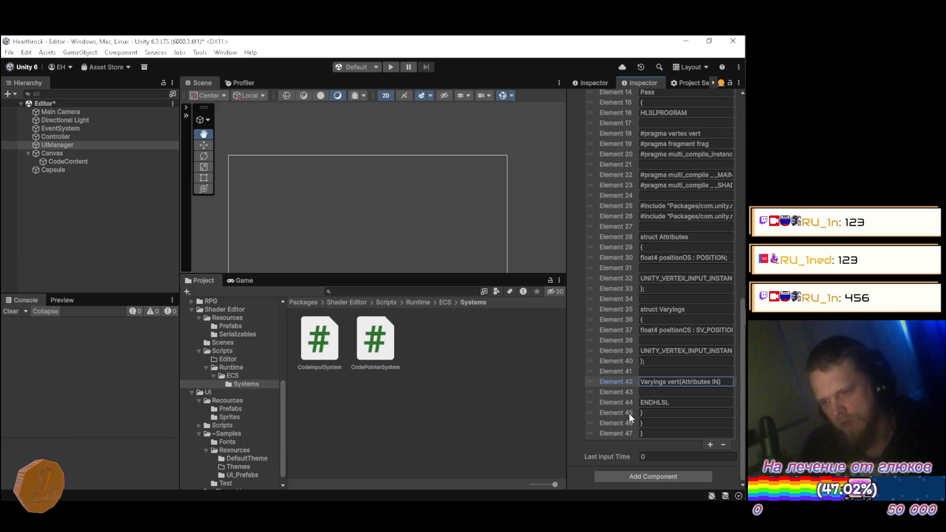
# Add opening and closing braces and an empty body line for the vert function above ENDHLSL
pyautogui.rightClick(628, 413)
pyautogui.click(653, 458)
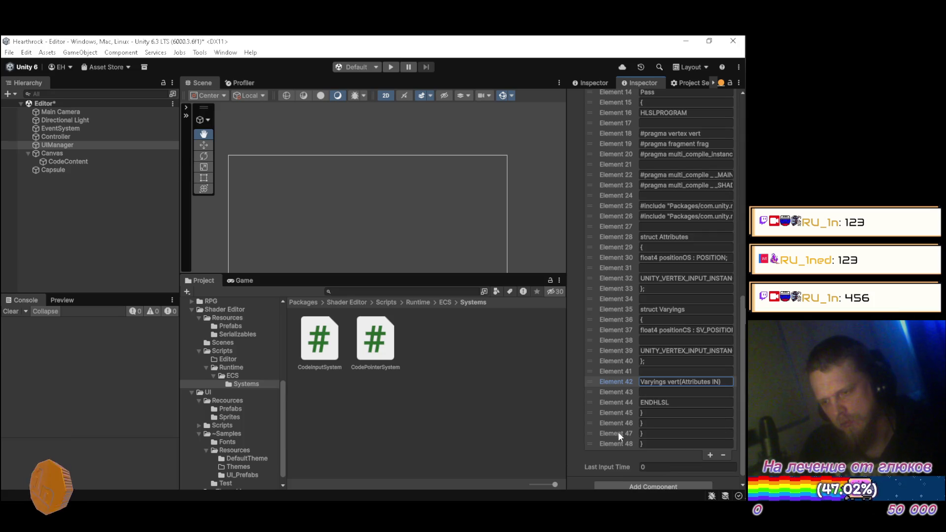
pyautogui.moveTo(620, 416); pyautogui.dragTo(625, 400)
pyautogui.rightClick(622, 316)
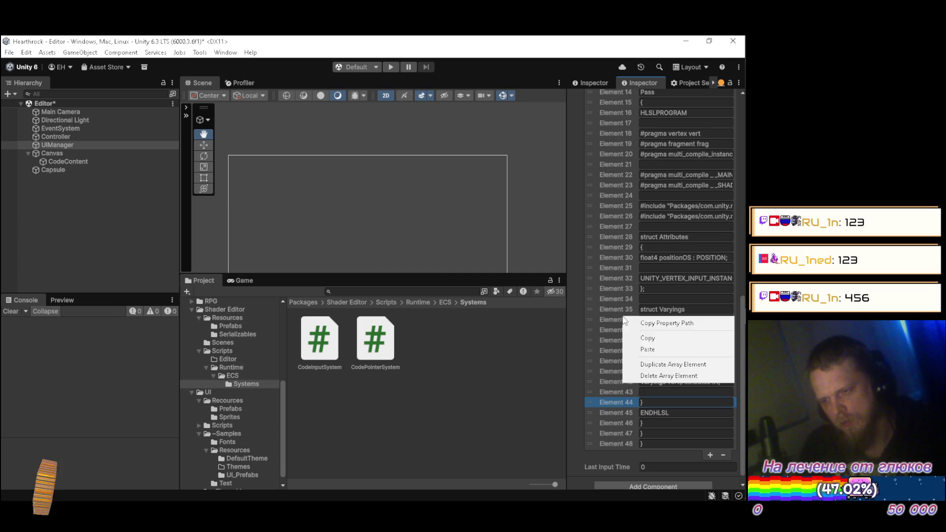
pyautogui.click(644, 368)
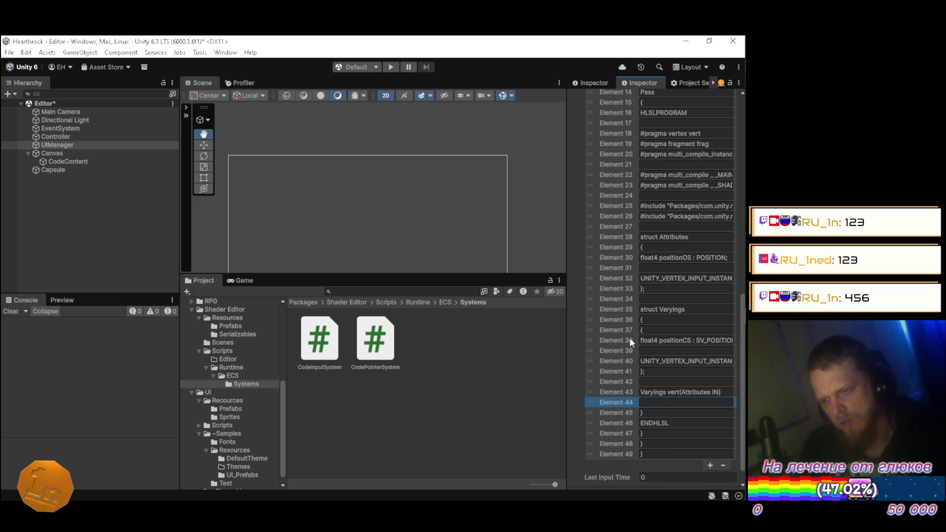
pyautogui.moveTo(622, 332); pyautogui.dragTo(621, 386)
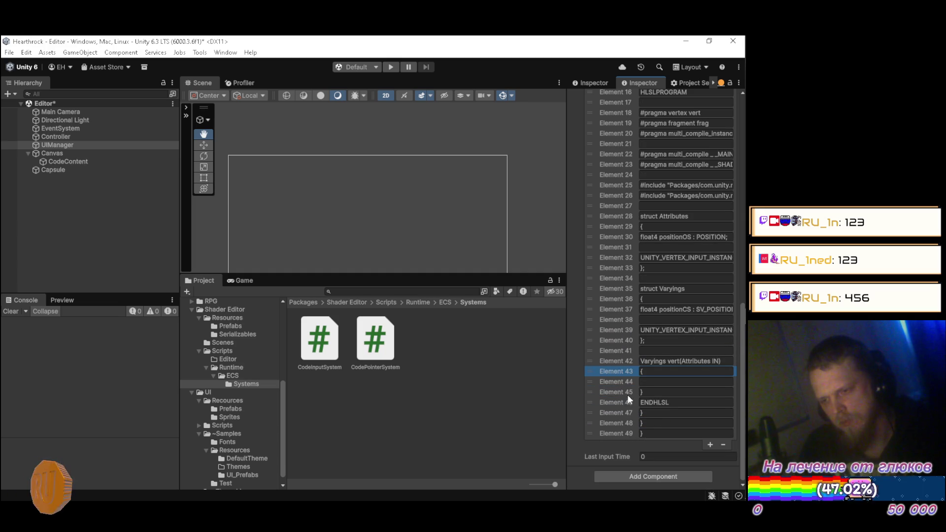
pyautogui.rightClick(625, 380)
pyautogui.click(640, 424)
pyautogui.moveTo(624, 389)
pyautogui.mouseDown()
pyautogui.moveTo(625, 417)
pyautogui.moveTo(624, 394)
pyautogui.mouseUp()
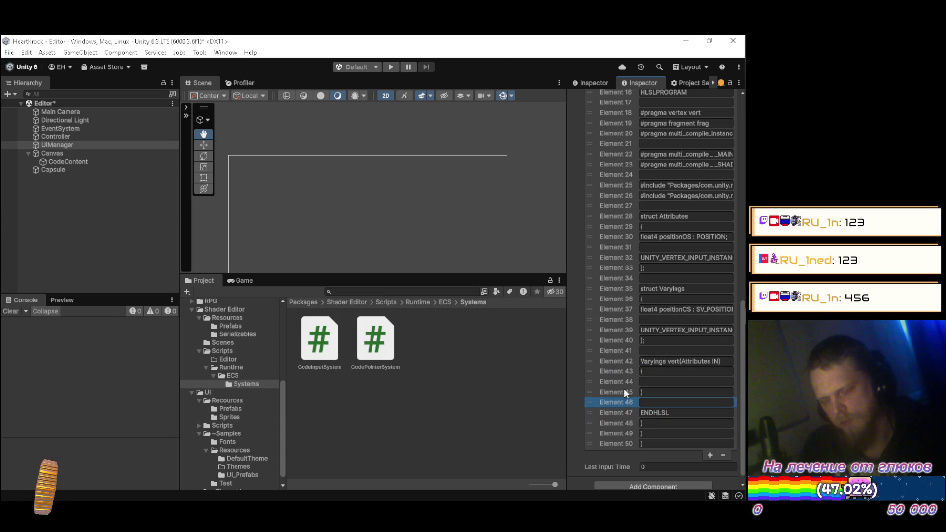
# Paste 'Varyings OUT;' from Water.shader line 109 into Element 44, adding empty lines around it
pyautogui.hotkey('alt', 'Tab')
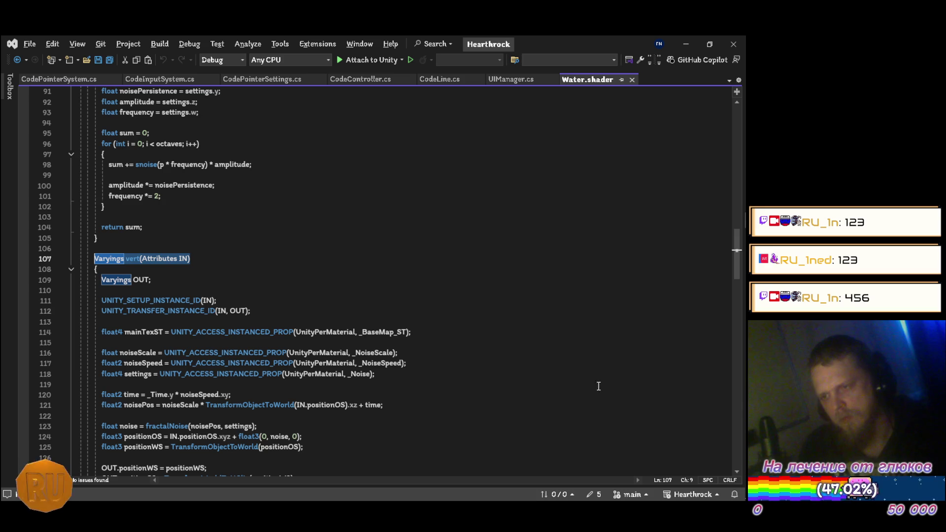
pyautogui.scroll(-1, 336, 259)
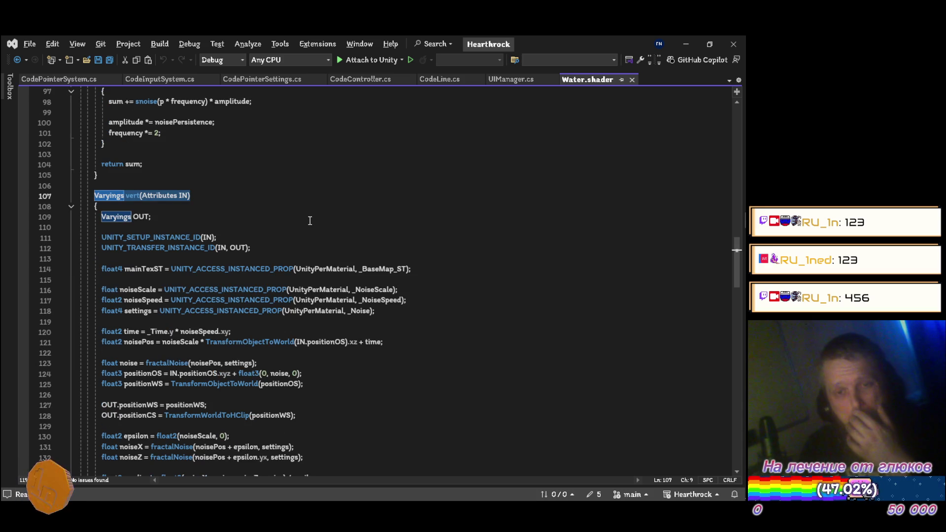
pyautogui.moveTo(157, 217); pyautogui.dragTo(104, 215)
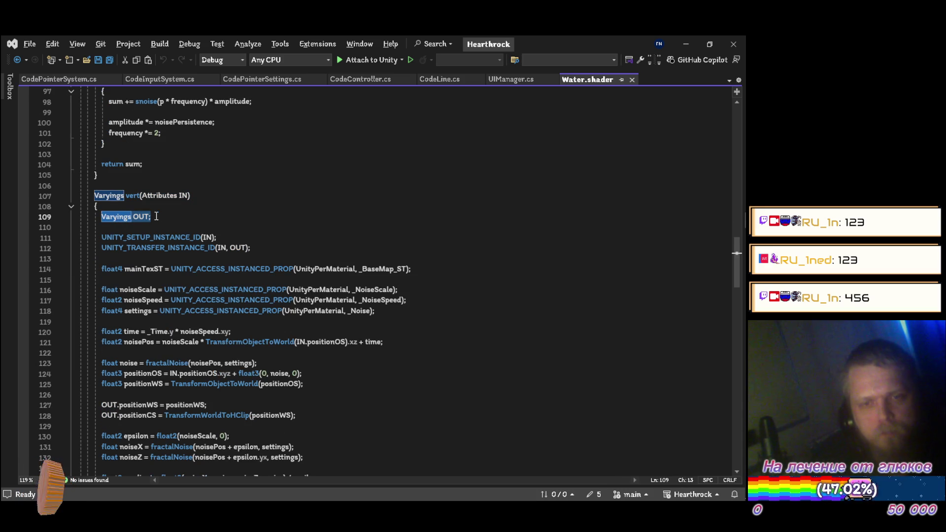
pyautogui.hotkey('alt', 'Tab')
pyautogui.click(659, 401)
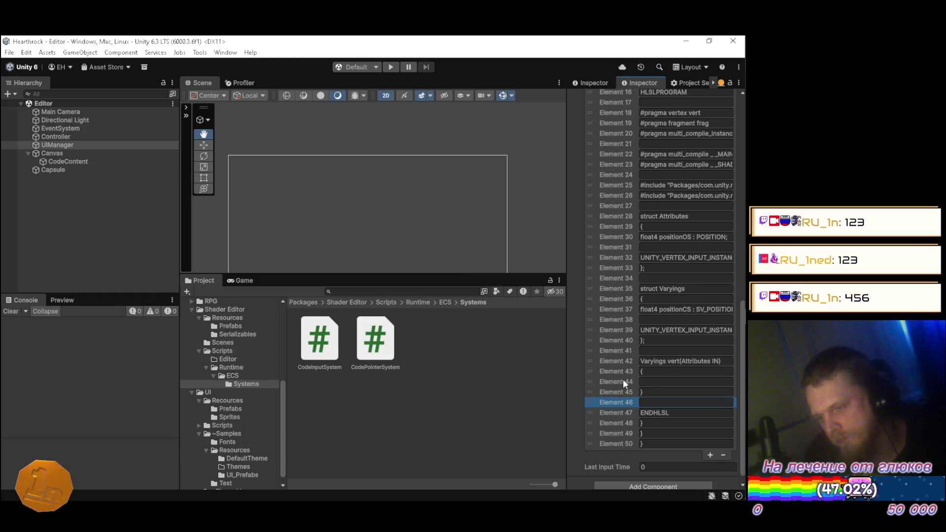
pyautogui.rightClick(623, 380)
pyautogui.click(651, 426)
pyautogui.click(660, 382)
pyautogui.hotkey('ctrl', 'v')
pyautogui.rightClick(631, 394)
pyautogui.click(657, 443)
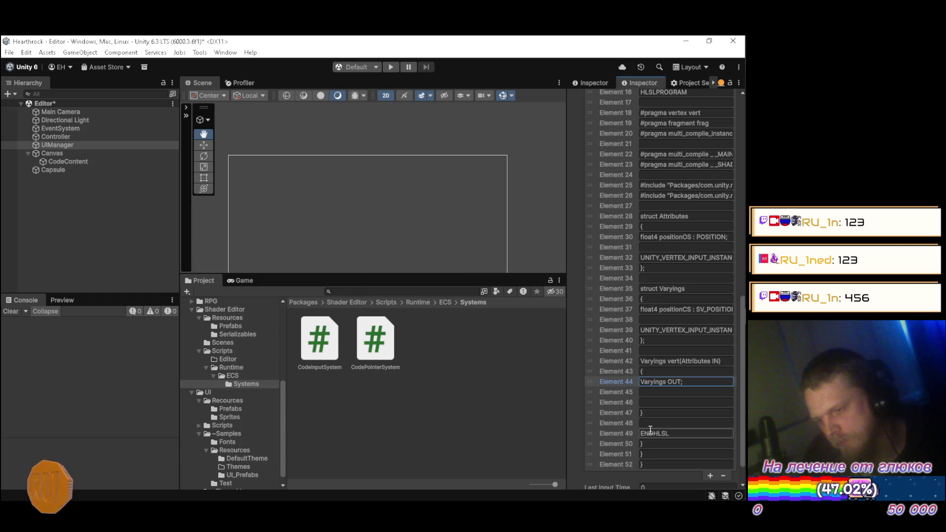
pyautogui.hotkey('alt', 'Tab')
pyautogui.scroll(-3, 293, 277)
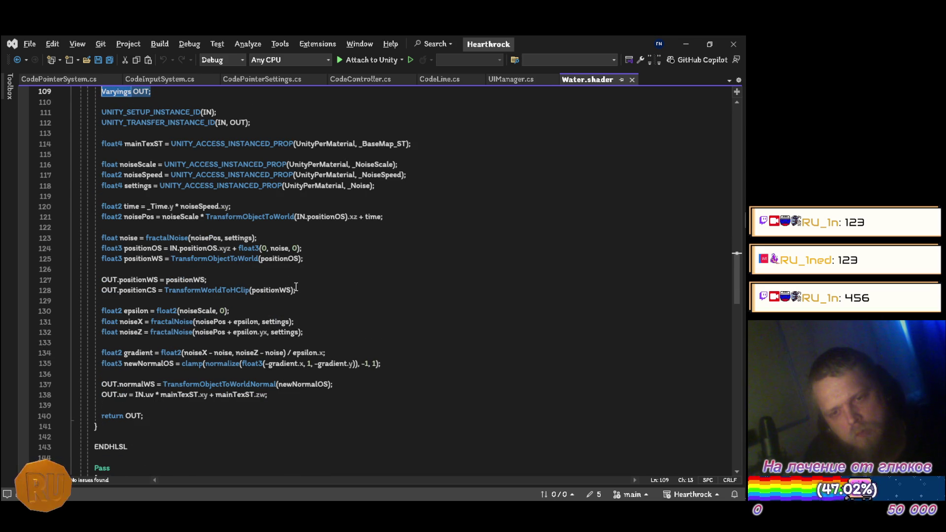
# Widen the code-line list and paste line 125's positionWS definition into Element 46
pyautogui.hotkey('alt', 'Tab')
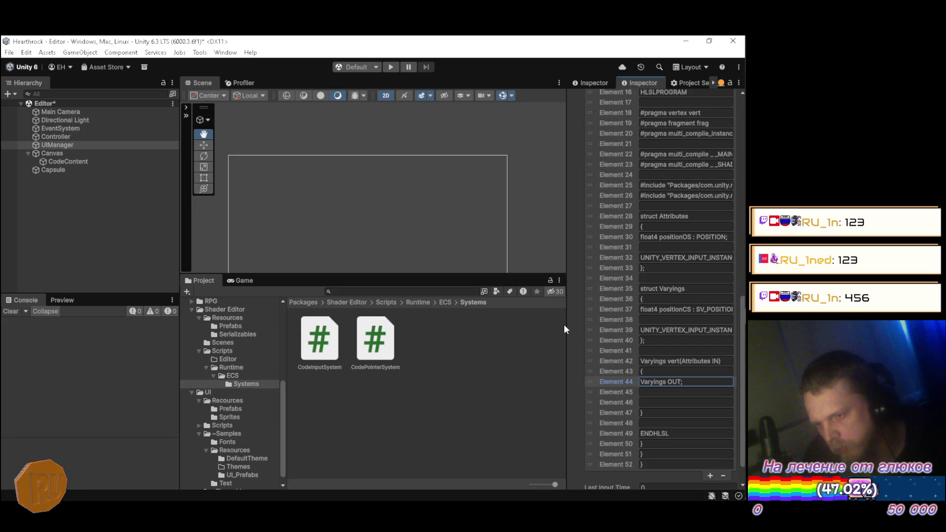
pyautogui.moveTo(565, 328); pyautogui.dragTo(523, 327)
pyautogui.hotkey('alt', 'Tab')
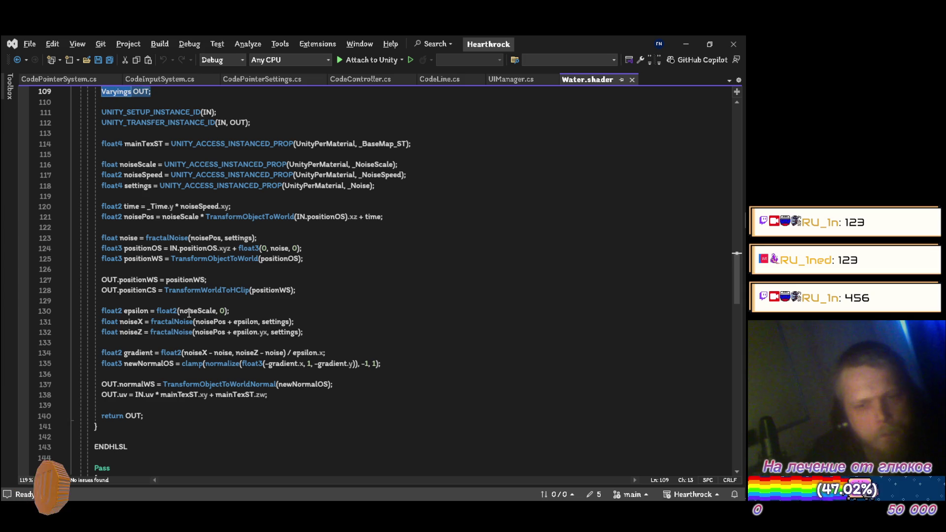
pyautogui.click(268, 292)
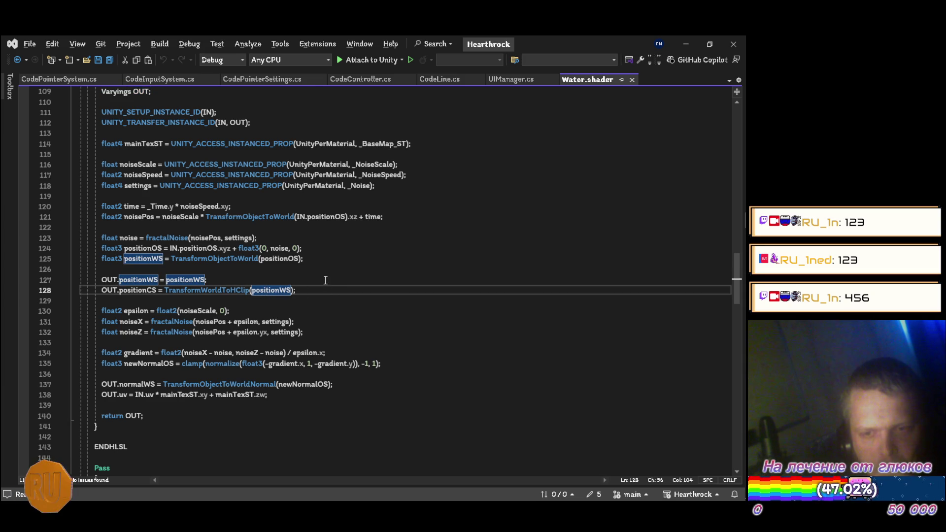
pyautogui.click(294, 260)
pyautogui.moveTo(303, 259); pyautogui.dragTo(103, 259)
pyautogui.hotkey('alt', 'Tab')
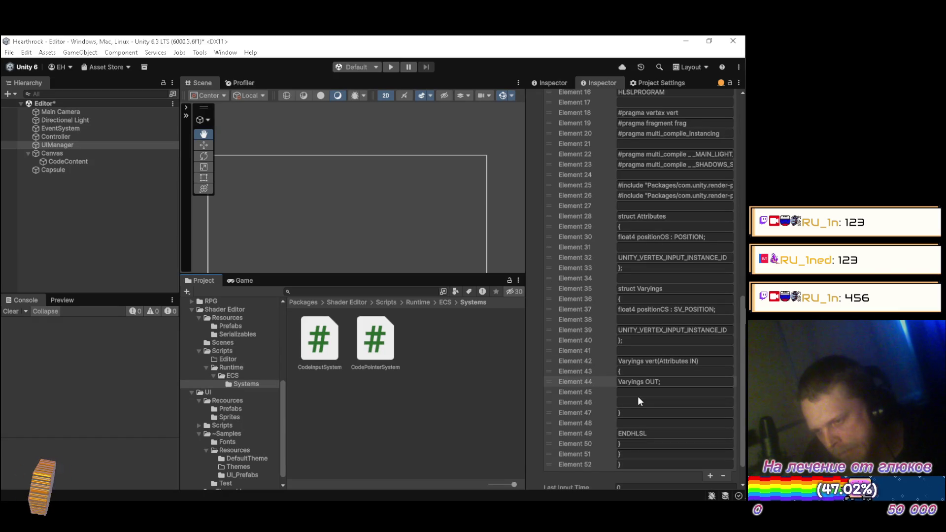
pyautogui.rightClick(601, 395)
pyautogui.click(632, 445)
pyautogui.click(638, 401)
pyautogui.hotkey('ctrl', 'v')
pyautogui.hotkey('alt', 'Tab')
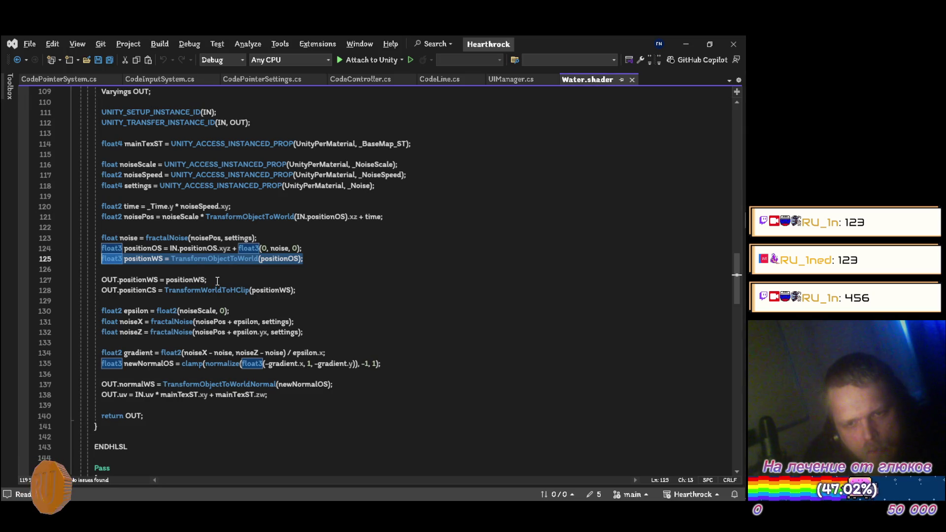
# Paste line 128's OUT.positionCS assignment into Element 47 and add an empty line after it
pyautogui.hotkey('alt', 'Tab')
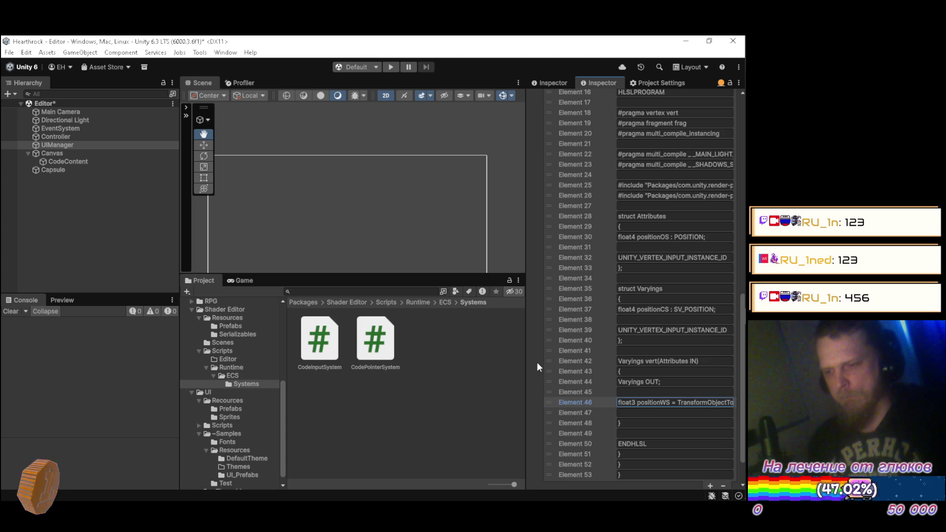
pyautogui.hotkey('alt', 'Tab')
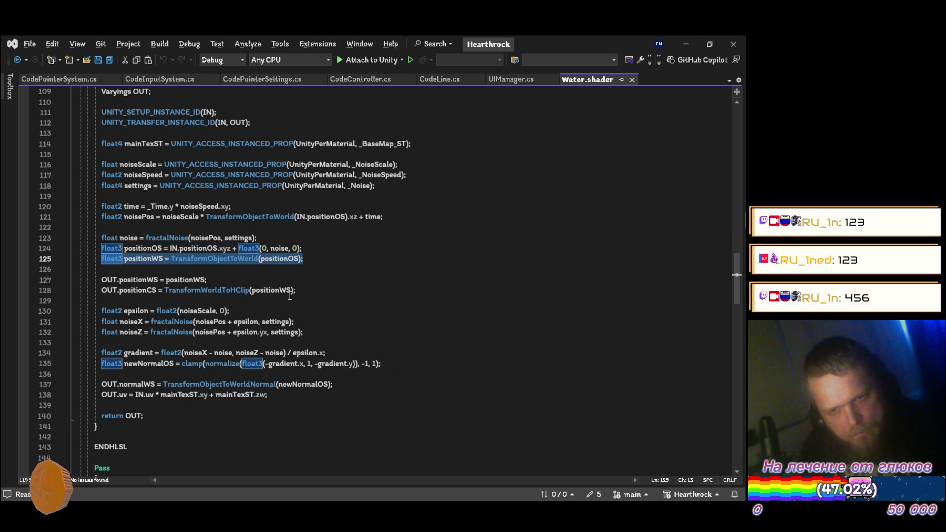
pyautogui.moveTo(301, 290); pyautogui.dragTo(104, 290)
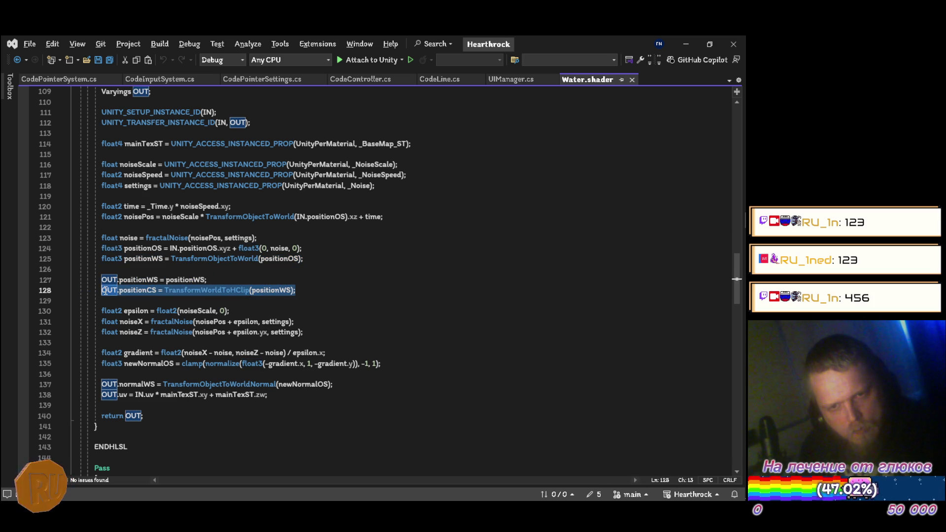
pyautogui.hotkey('alt', 'Tab')
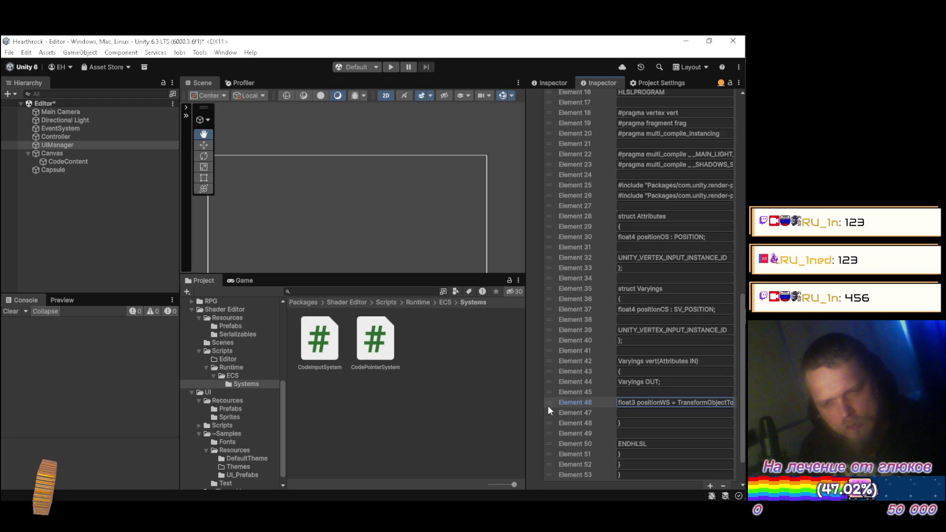
pyautogui.rightClick(595, 412)
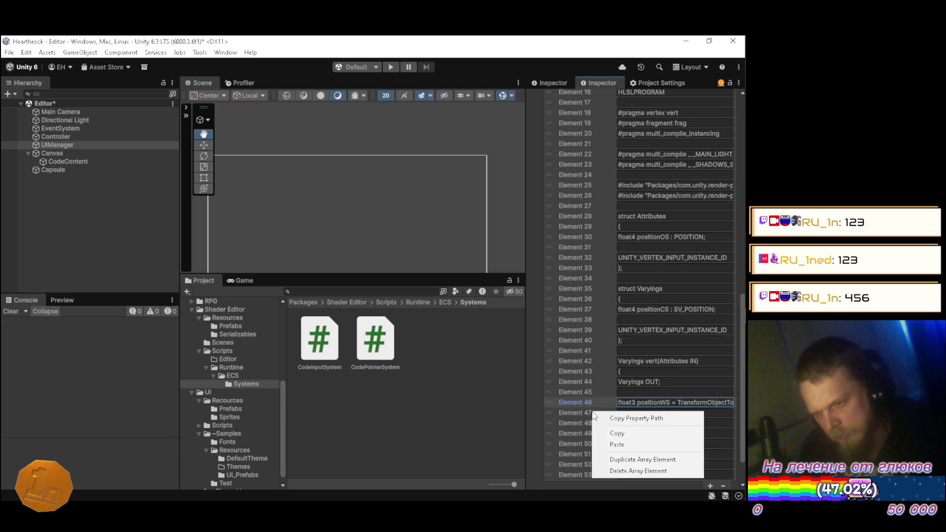
pyautogui.click(621, 457)
pyautogui.click(634, 414)
pyautogui.hotkey('ctrl', 'v')
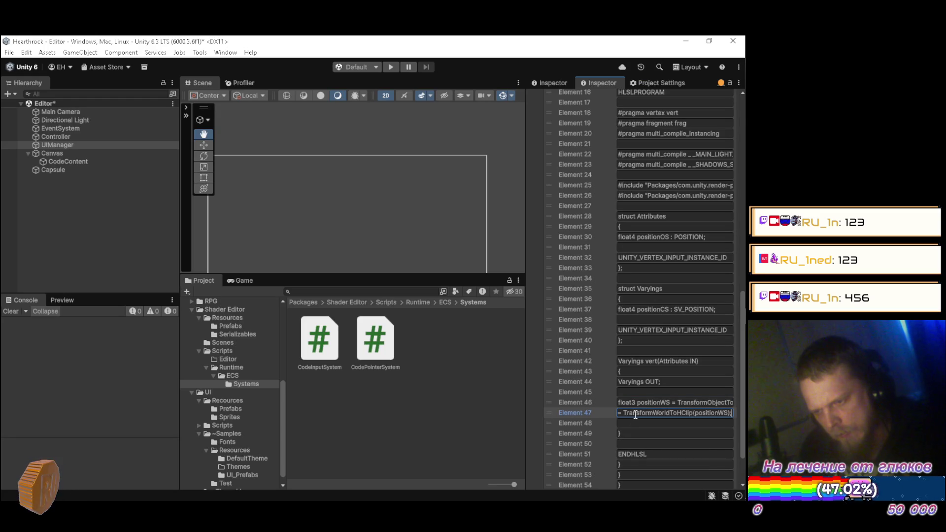
pyautogui.rightClick(601, 424)
pyautogui.click(627, 472)
# Paste 'return OUT;' from Water.shader line 140 into Element 49
pyautogui.hotkey('alt', 'Tab')
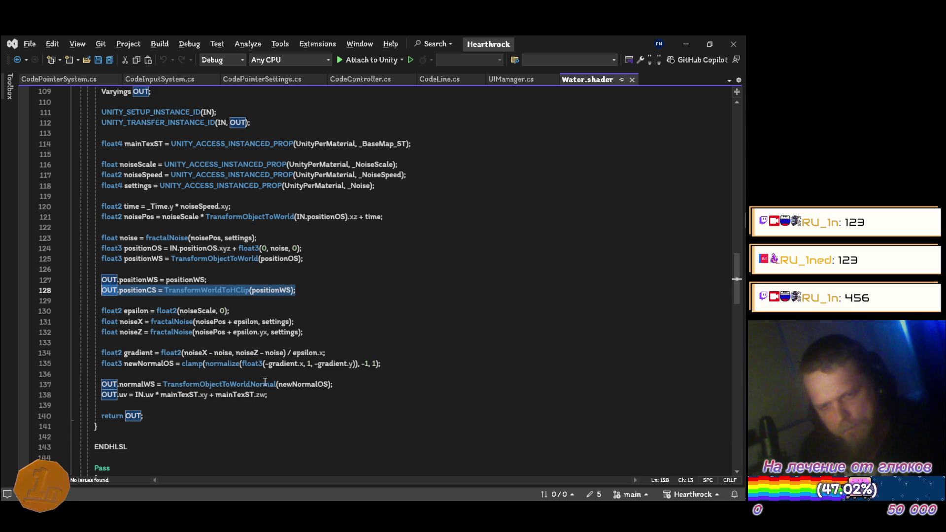
pyautogui.moveTo(150, 414); pyautogui.dragTo(104, 416)
pyautogui.hotkey('ctrl', 'c')
pyautogui.hotkey('alt', 'Tab')
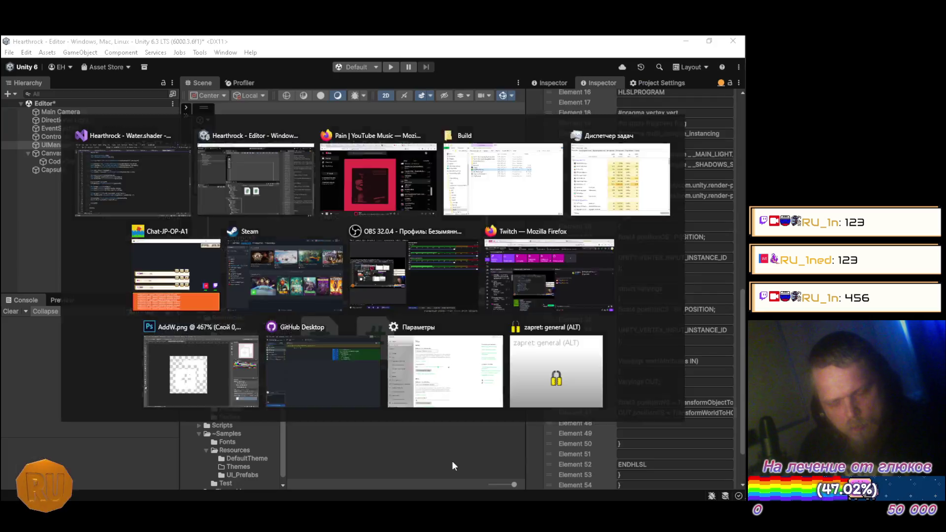
pyautogui.click(622, 433)
pyautogui.hotkey('ctrl', 'v')
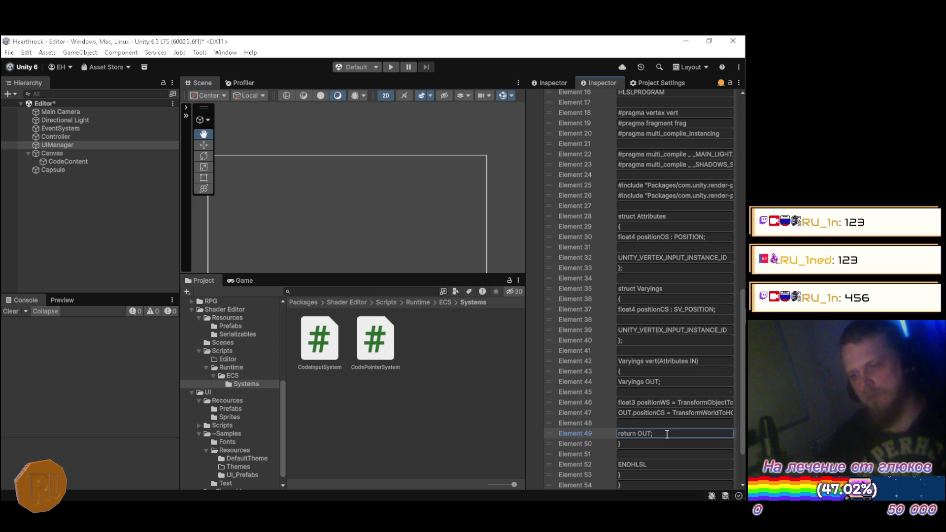
pyautogui.scroll(-2, 659, 314)
pyautogui.press('Tab')
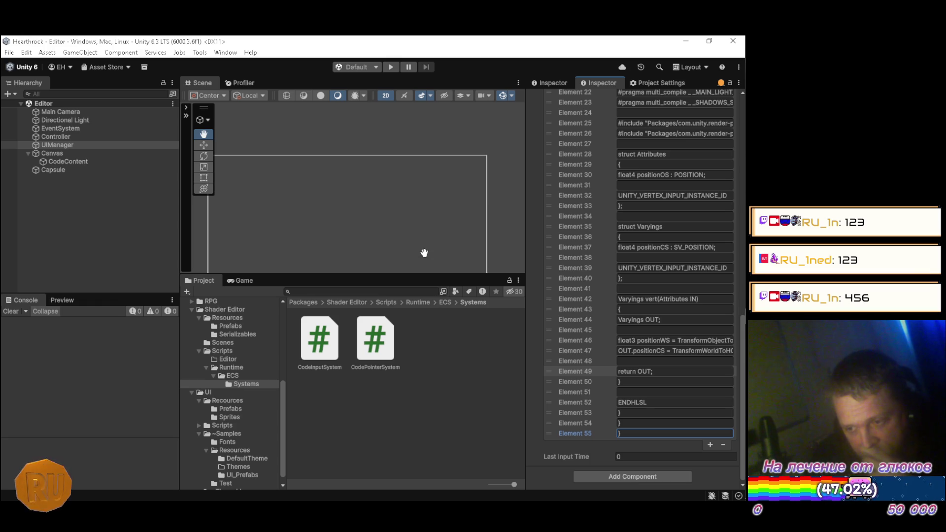
# Duplicate Elements 51–55 to add four empty lines between the vert function and ENDHLSL
pyautogui.rightClick(586, 393)
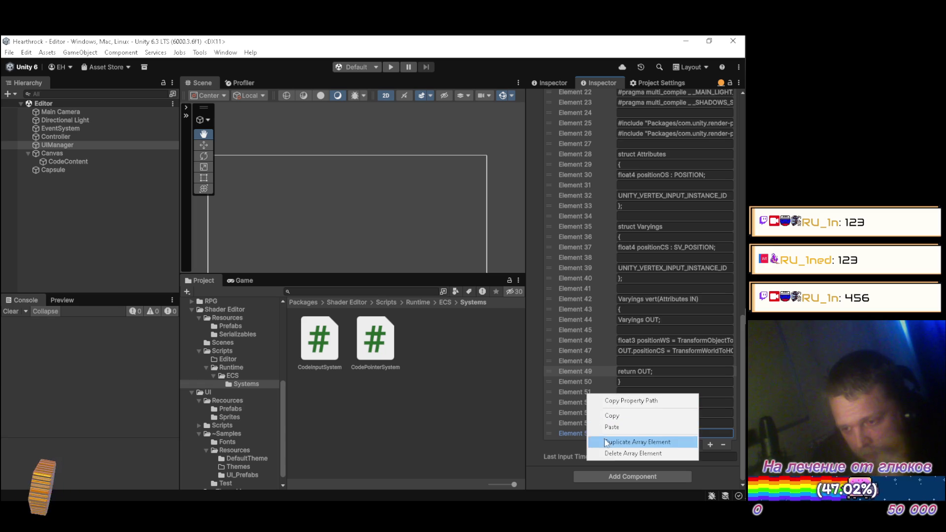
pyautogui.click(615, 445)
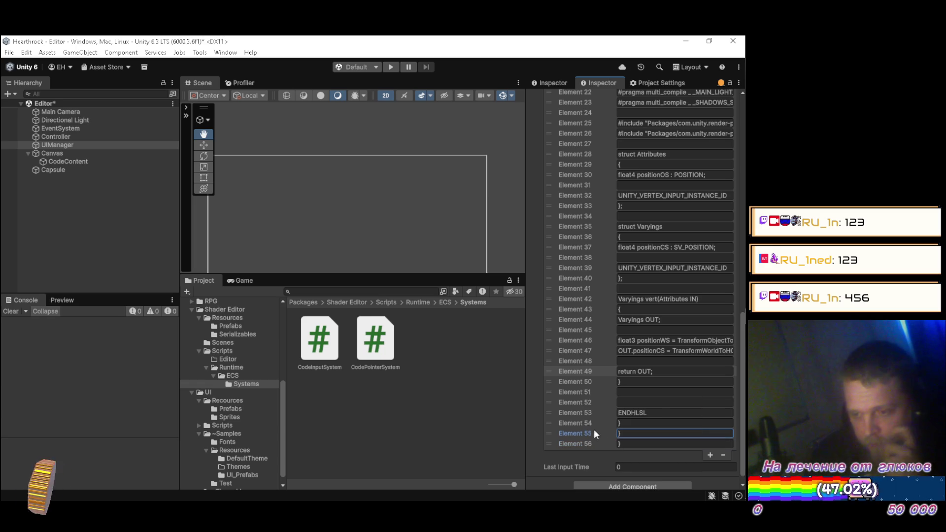
pyautogui.rightClick(581, 400)
pyautogui.rightClick(590, 403)
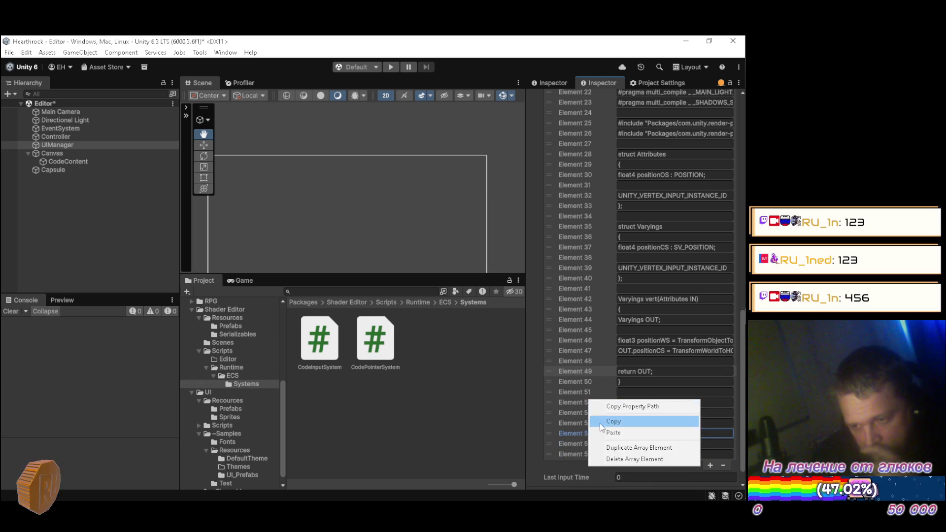
pyautogui.click(615, 447)
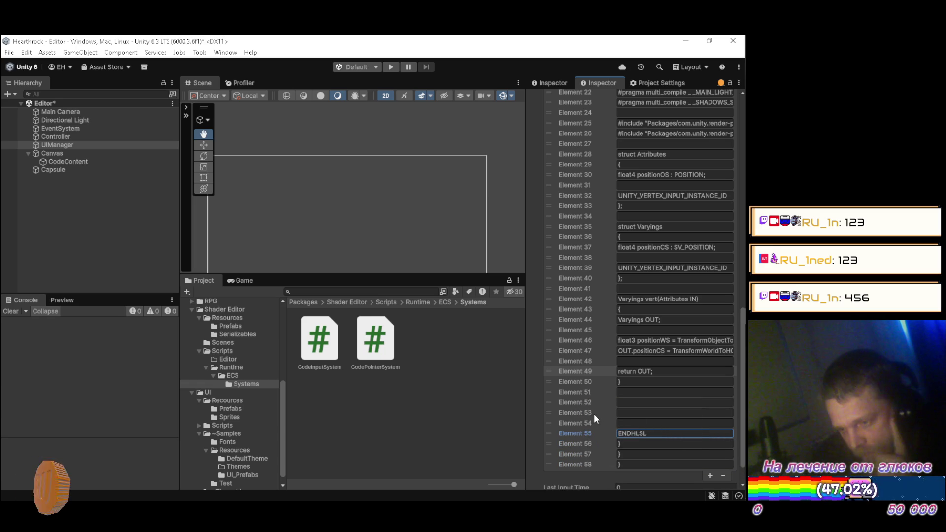
pyautogui.rightClick(594, 415)
pyautogui.click(641, 463)
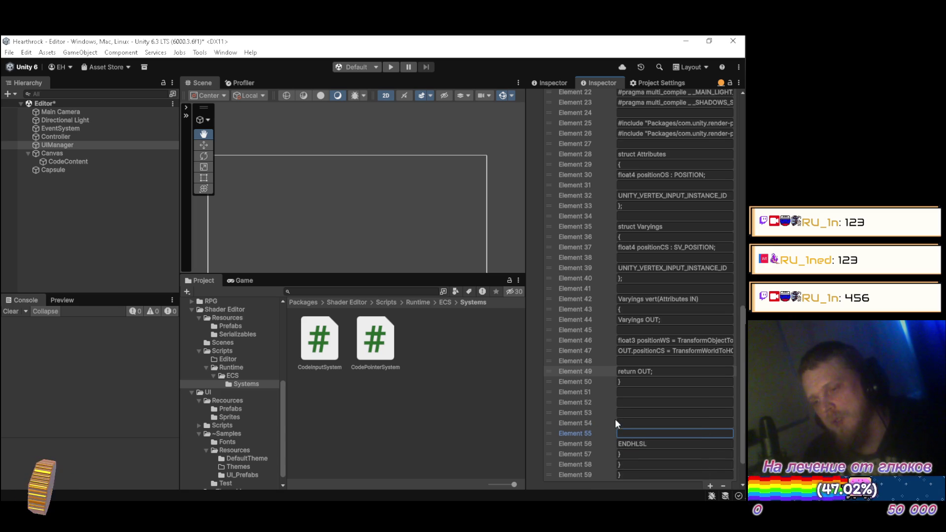
pyautogui.rightClick(604, 432)
pyautogui.click(640, 455)
pyautogui.hotkey('alt', 'Tab')
pyautogui.scroll(-4, 210, 310)
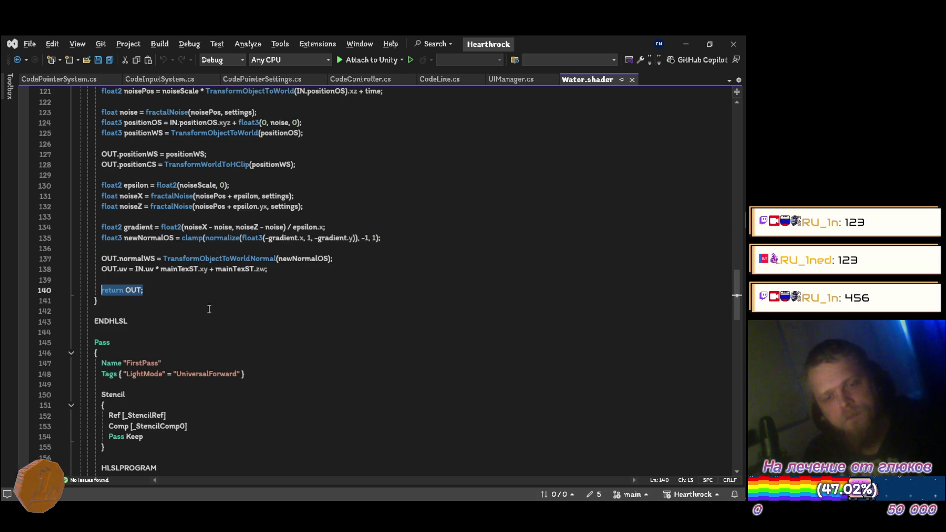
# Scroll through the noise and fragment code and select line 159 'half4 frag(Varyings IN) : SV_Target'
pyautogui.scroll(6, 188, 308)
pyautogui.scroll(-8, 189, 309)
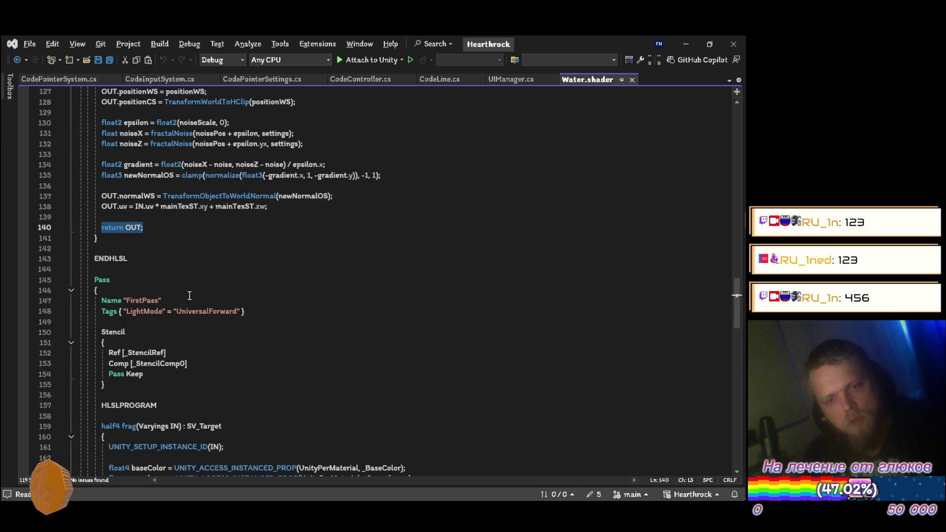
pyautogui.scroll(-4, 190, 295)
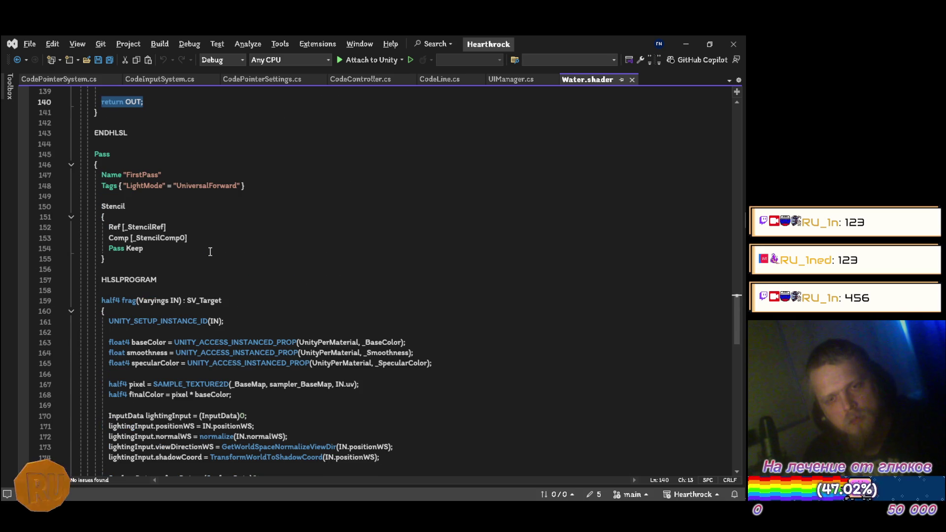
pyautogui.scroll(14, 211, 256)
pyautogui.scroll(20, 211, 262)
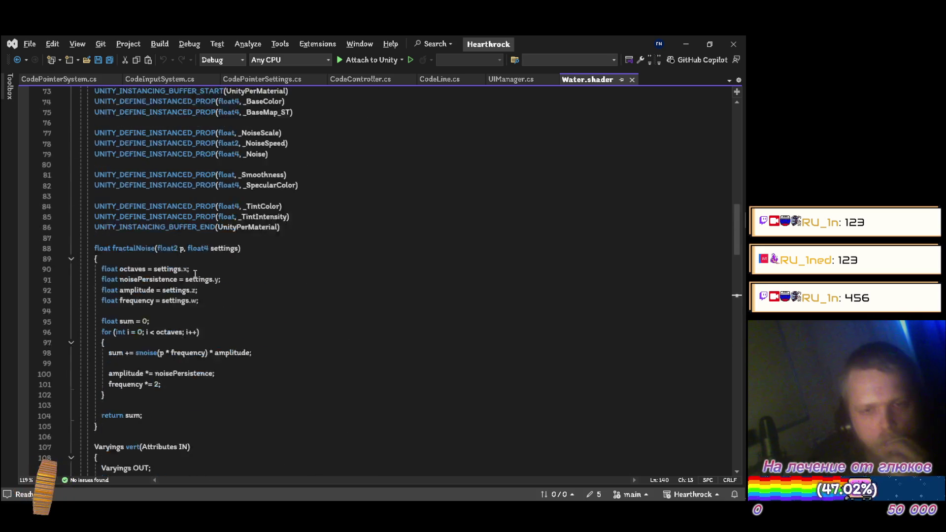
pyautogui.scroll(5, 188, 279)
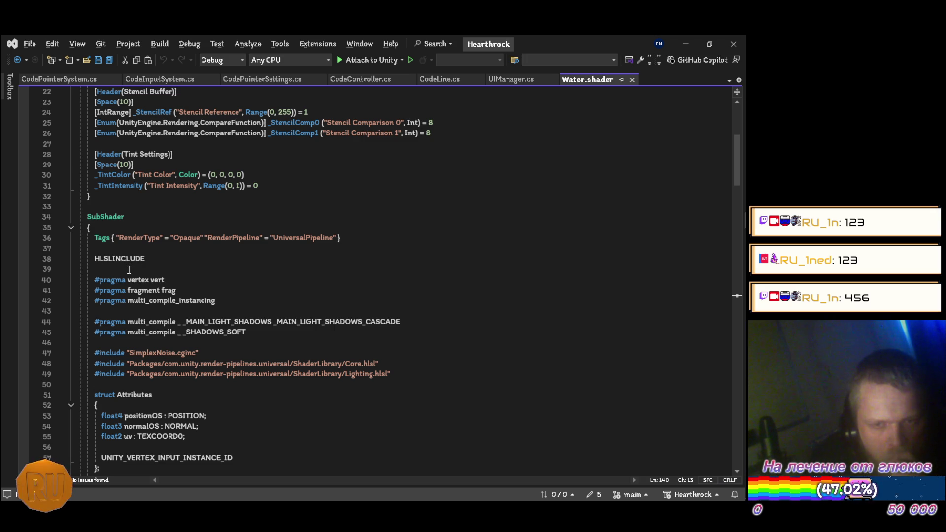
pyautogui.scroll(-20, 128, 270)
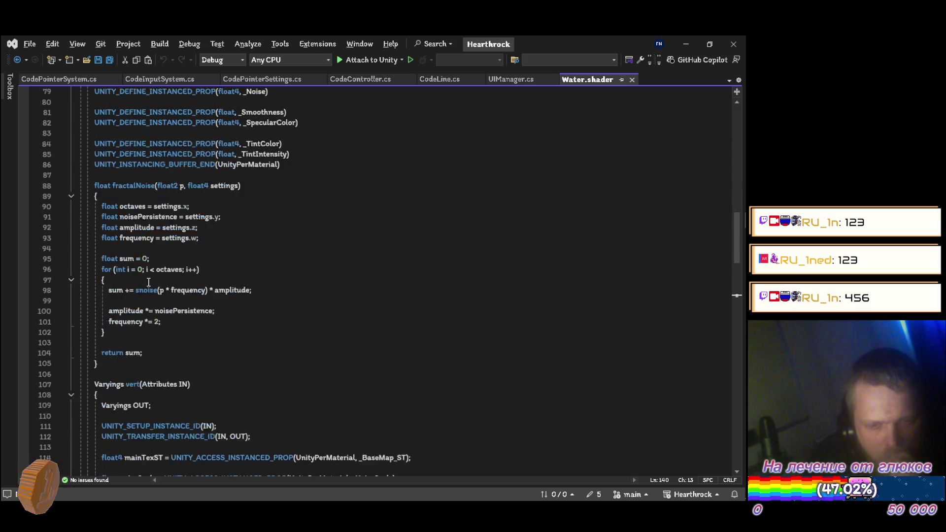
pyautogui.scroll(-11, 244, 277)
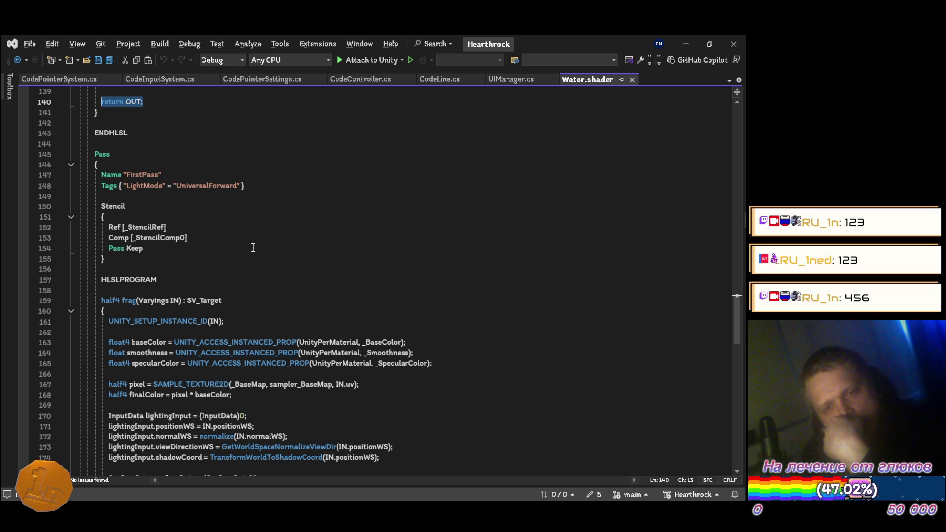
pyautogui.scroll(-8, 252, 251)
pyautogui.scroll(4, 252, 248)
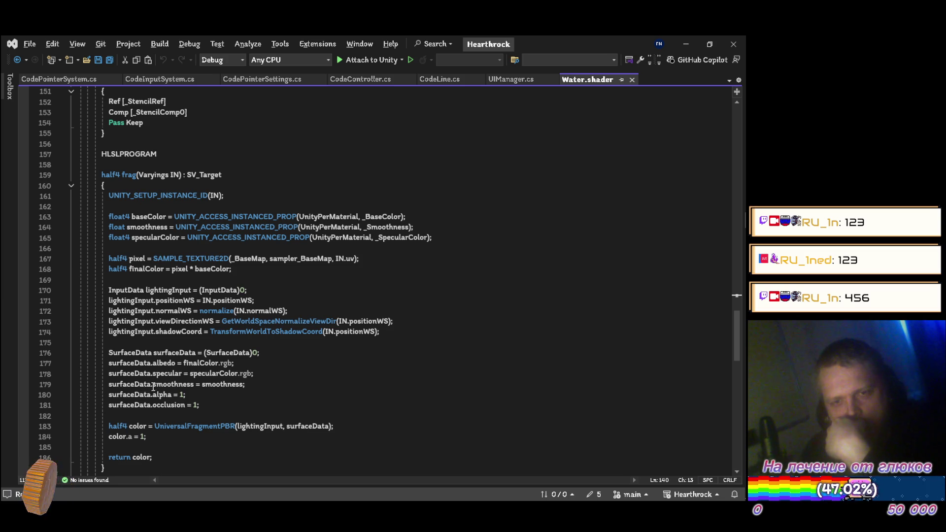
pyautogui.moveTo(242, 175); pyautogui.dragTo(106, 171)
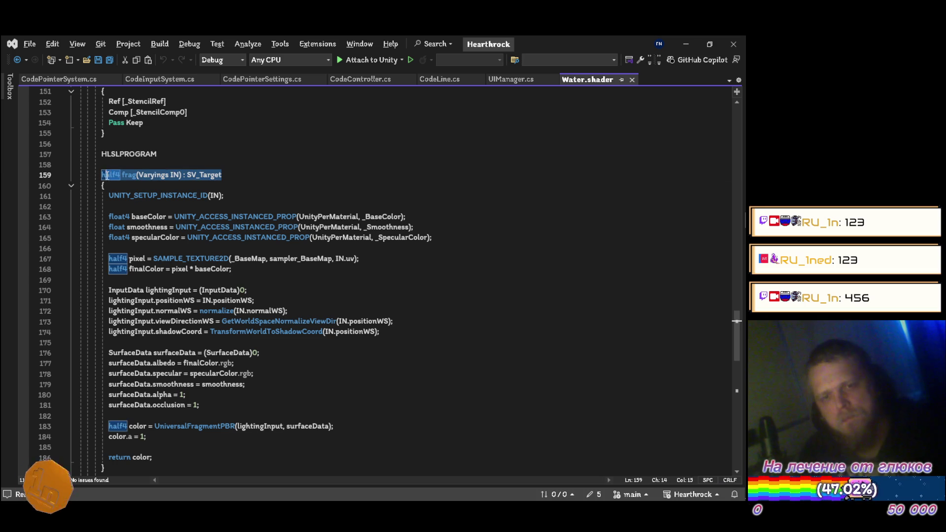
# Paste the frag(Varyings IN) : SV_Target signature into Starting Lines Element 52
pyautogui.hotkey('alt', 'Tab')
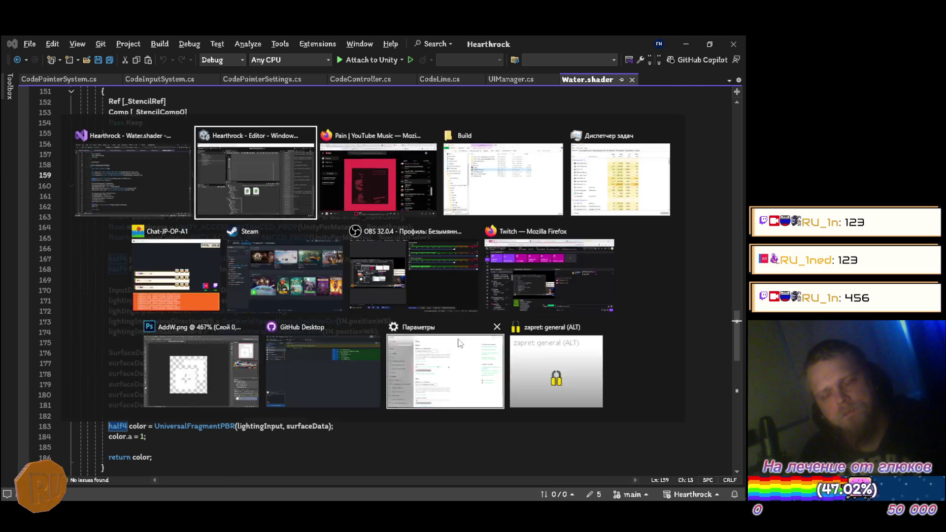
pyautogui.click(635, 403)
pyautogui.hotkey('ctrl', 'v')
# Copy the half4 color = (1, 1, 1, 1) and return color lines into Elements 54 and 56
pyautogui.hotkey('alt', 'Tab')
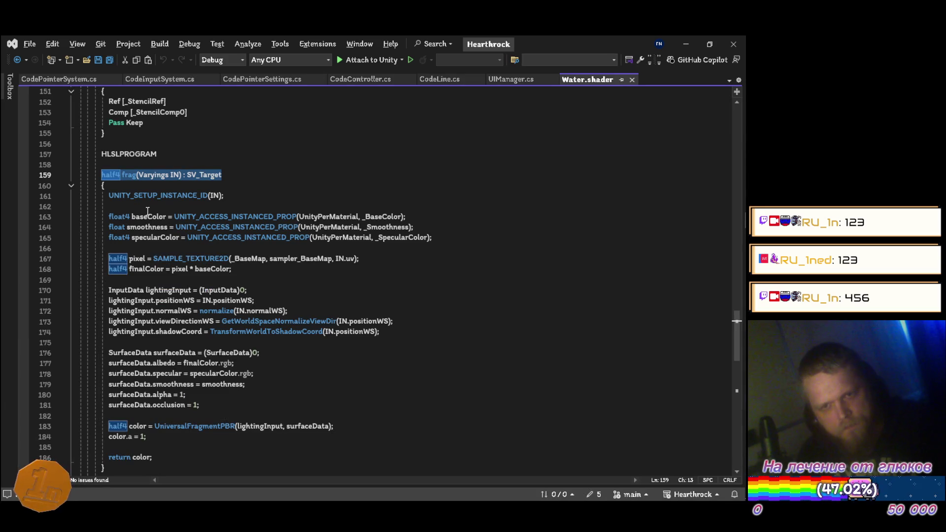
pyautogui.click(106, 187)
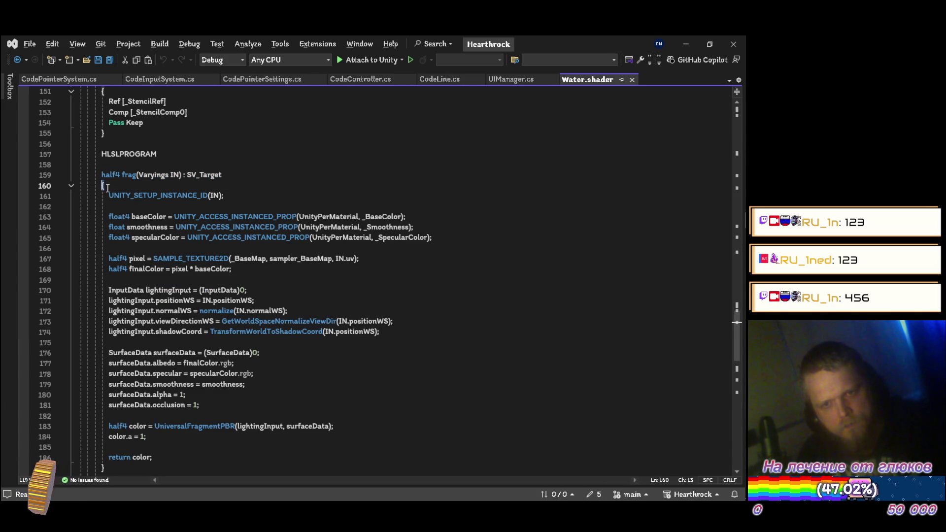
pyautogui.moveTo(108, 457); pyautogui.dragTo(152, 457)
pyautogui.click(147, 457)
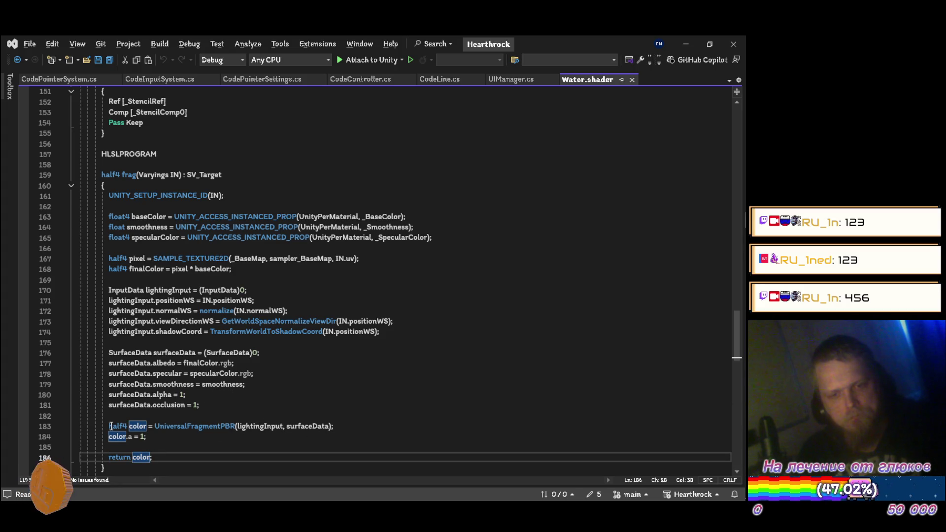
pyautogui.hotkey('alt', 'Tab')
pyautogui.hotkey('alt', 'Tab')
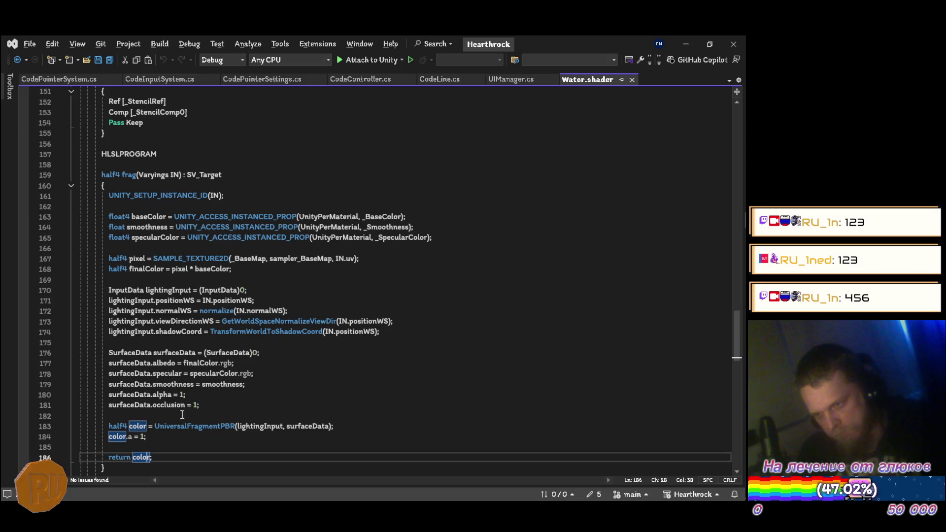
pyautogui.moveTo(110, 426); pyautogui.dragTo(152, 428)
pyautogui.hotkey('alt', 'Tab')
pyautogui.click(636, 372)
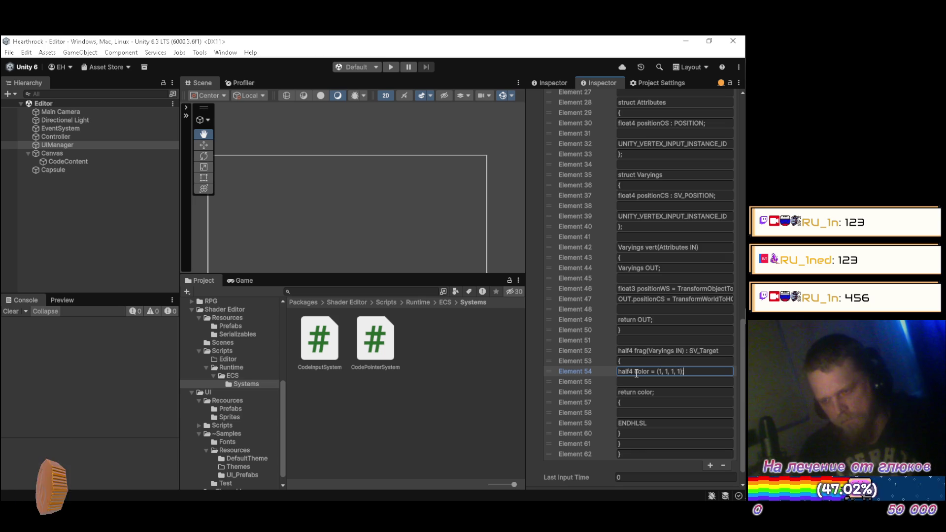
pyautogui.scroll(-1, 631, 377)
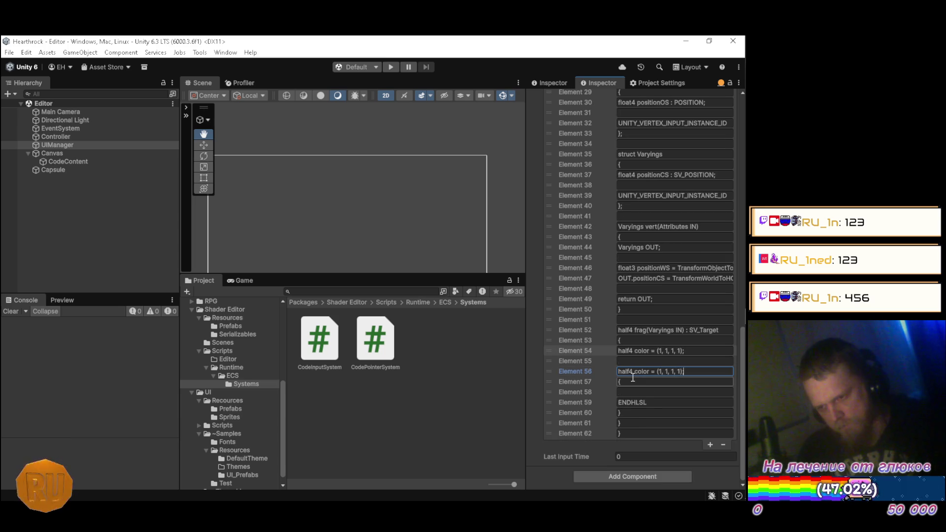
# Set Last Input Time to 5
pyautogui.hotkey('alt', 'Tab')
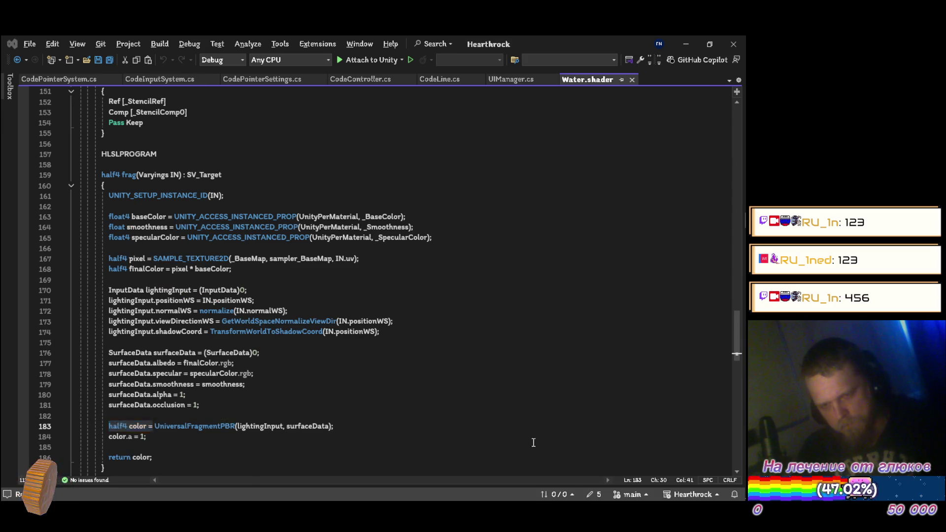
pyautogui.hotkey('alt', 'Tab')
pyautogui.click(653, 457)
pyautogui.write('5')
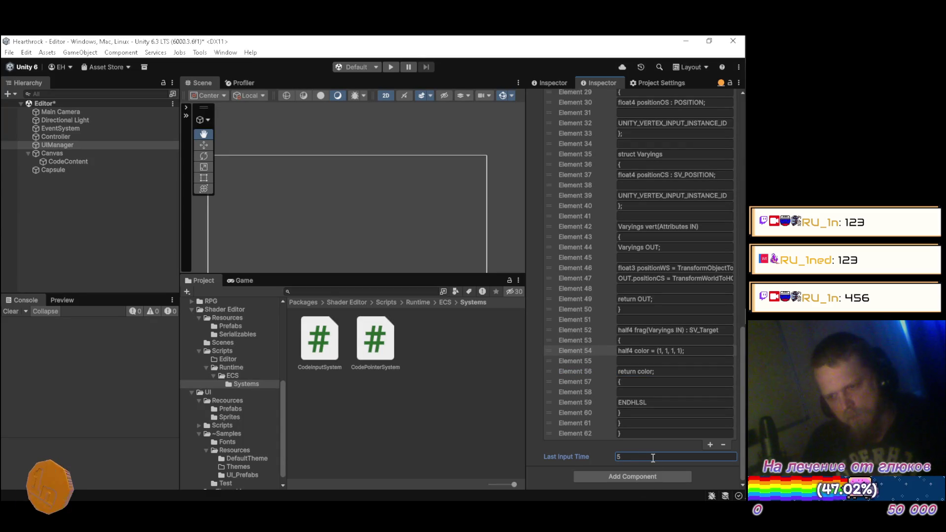
# Review the shader code in Visual Studio, then come back to Unity
pyautogui.hotkey('alt', 'Tab')
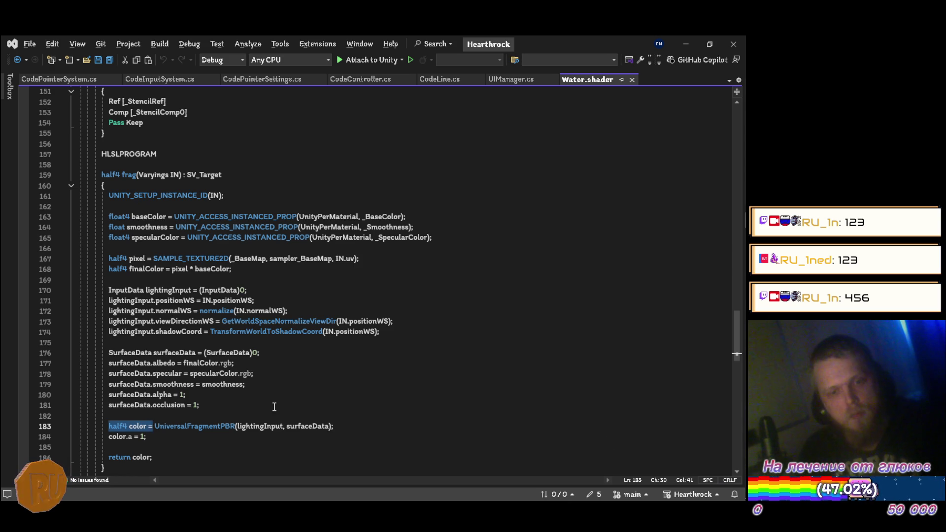
pyautogui.scroll(-5, 273, 393)
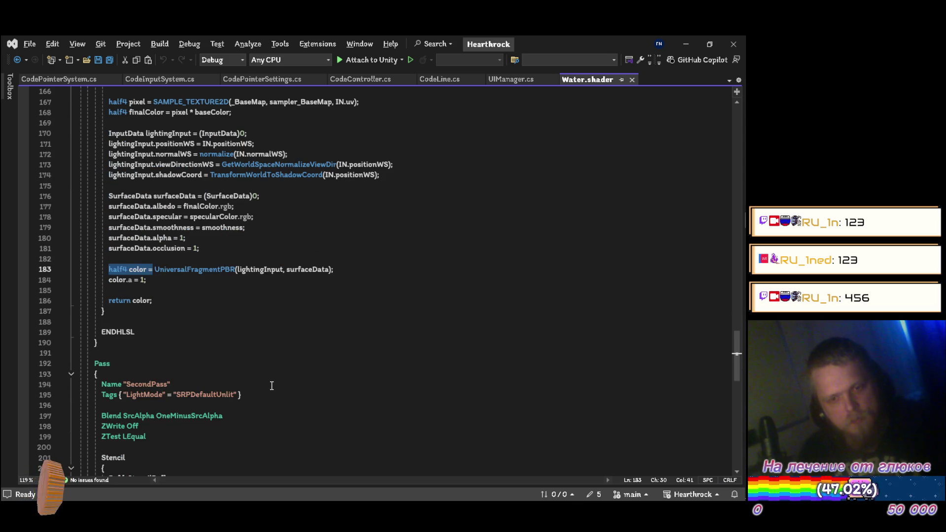
pyautogui.scroll(-3, 276, 378)
pyautogui.scroll(9, 273, 375)
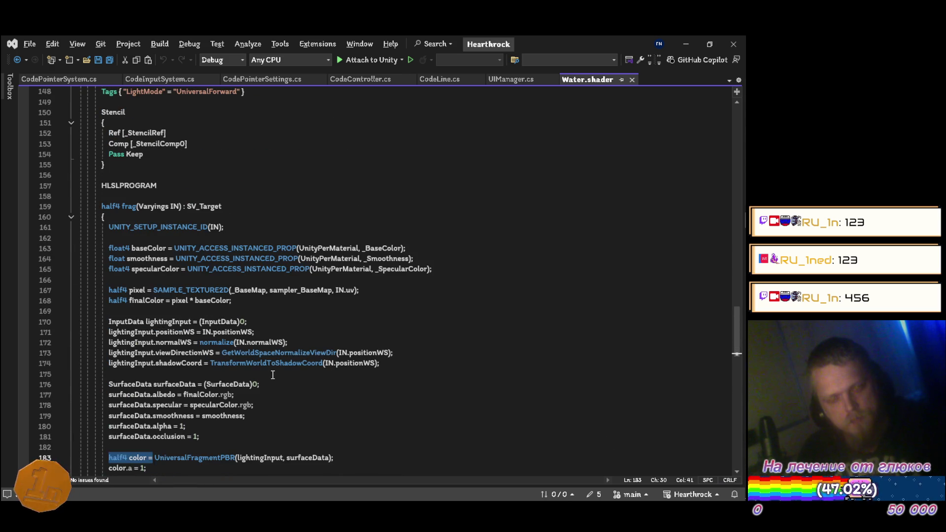
pyautogui.hotkey('alt', 'Tab')
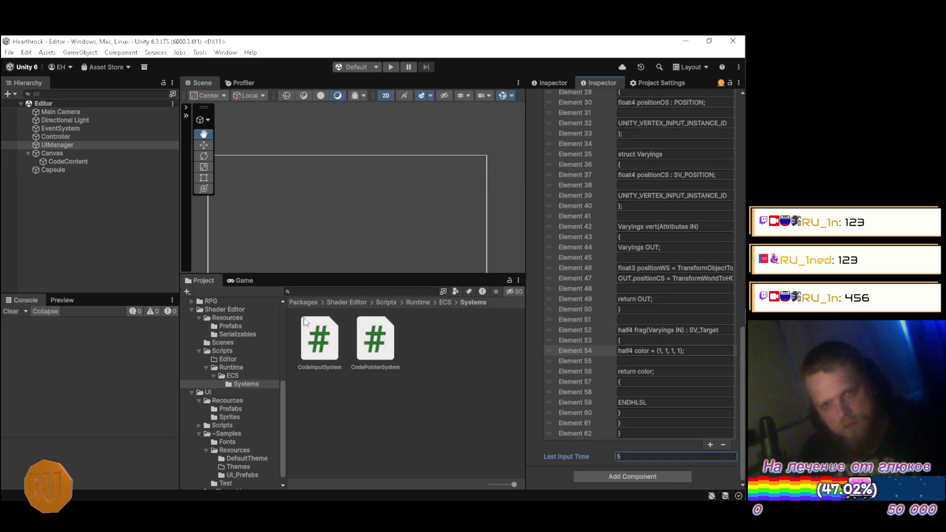
# Enter Play mode and scroll the Game view code list from line 0 through line 62
pyautogui.scroll(20, 611, 290)
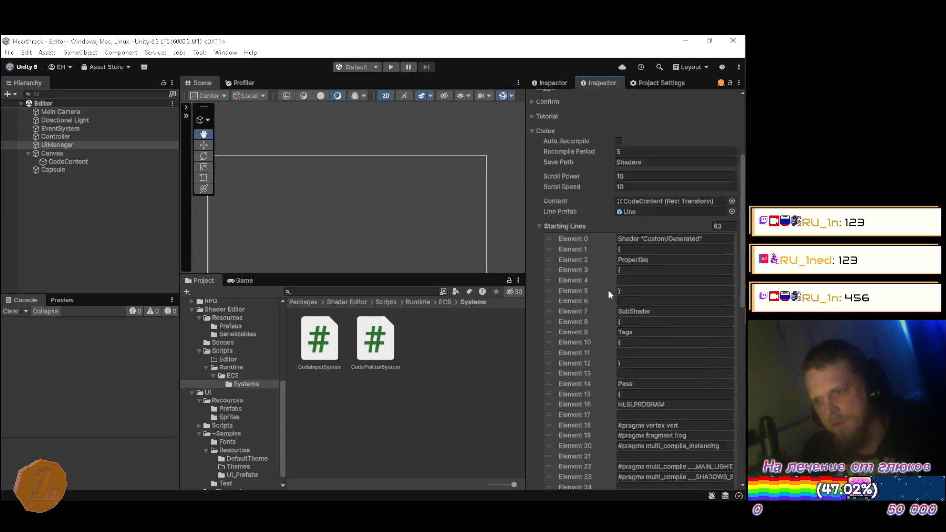
pyautogui.scroll(-5, 598, 288)
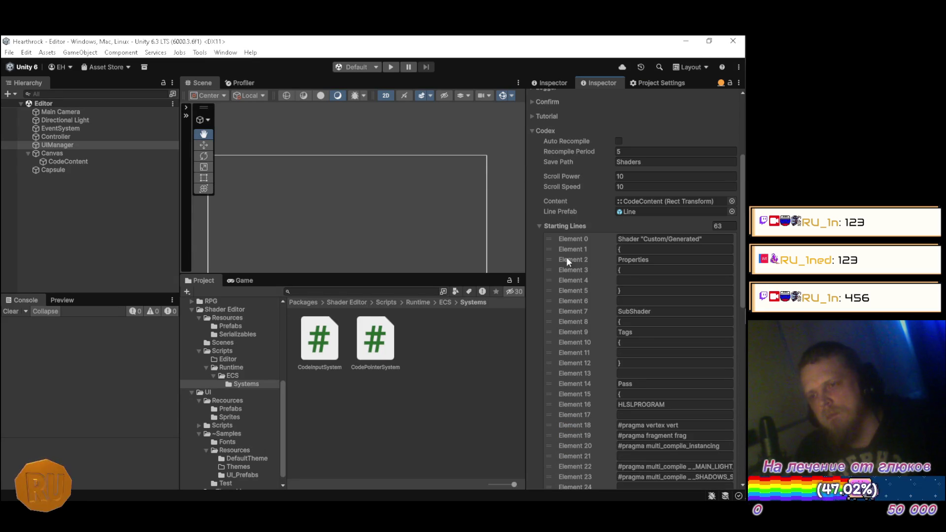
pyautogui.click(393, 66)
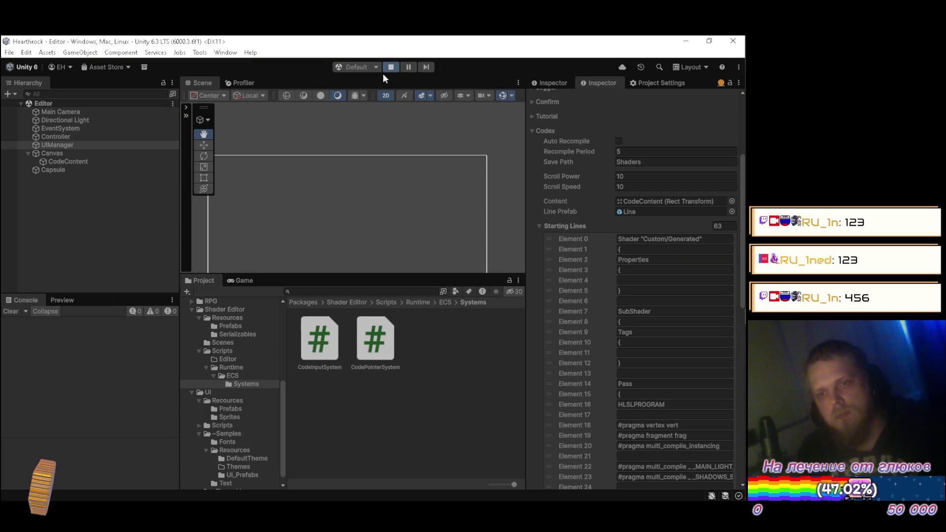
pyautogui.scroll(-3, 315, 385)
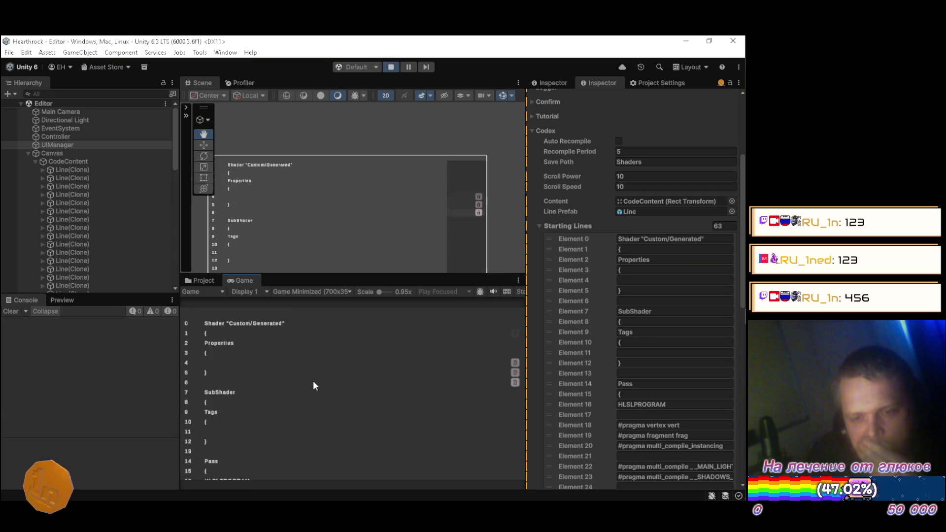
pyautogui.scroll(-5, 339, 401)
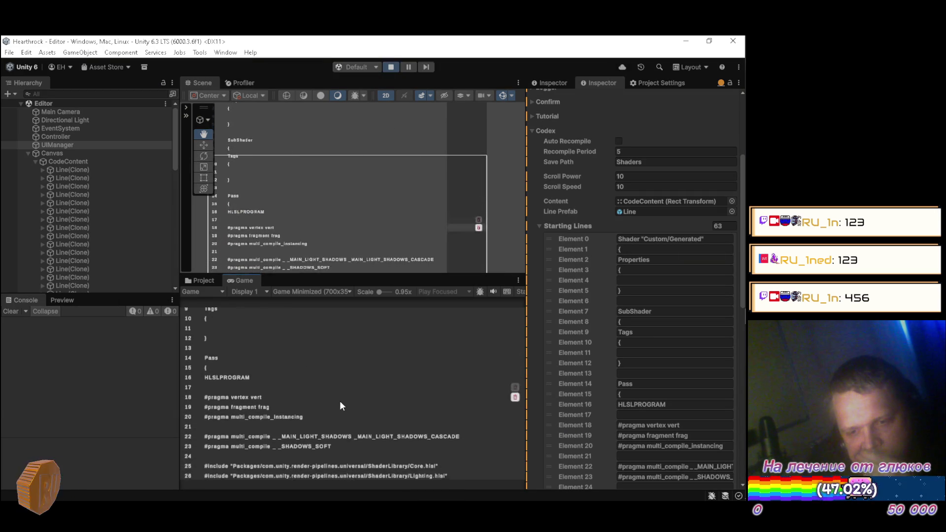
pyautogui.scroll(-5, 346, 403)
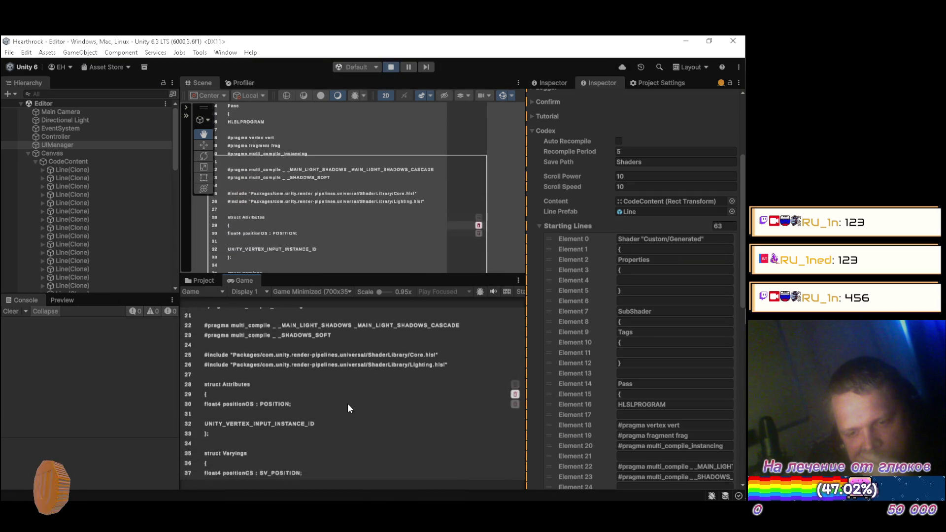
pyautogui.scroll(-5, 348, 406)
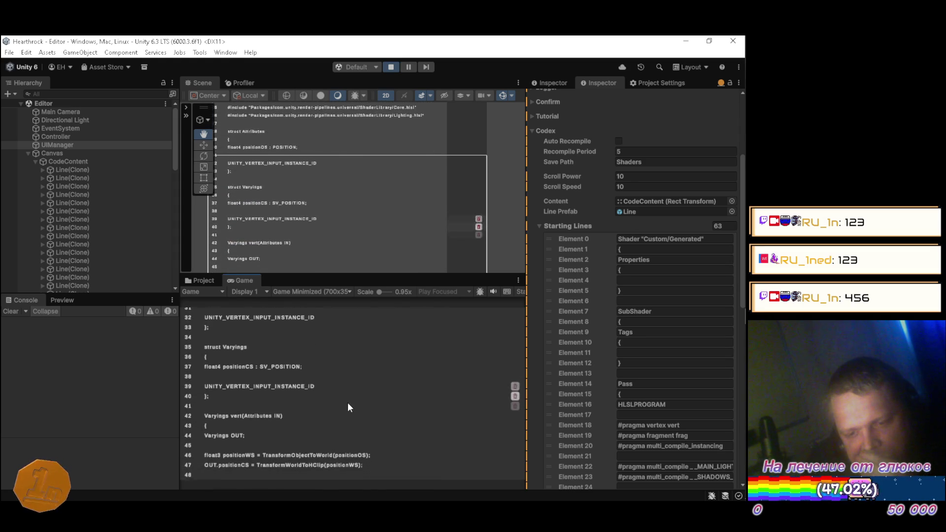
pyautogui.scroll(-5, 350, 397)
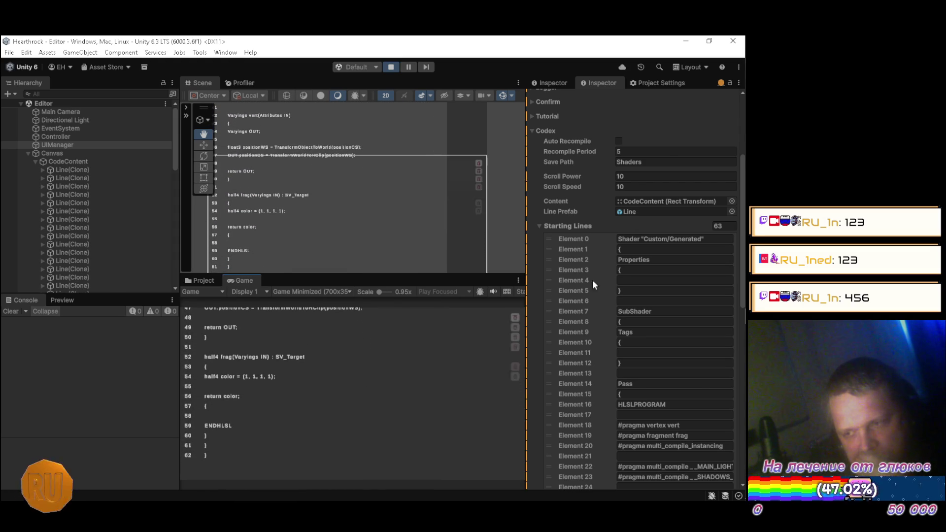
pyautogui.scroll(5, 567, 294)
# Toggle Auto Recompile, read the undeclared positionOS error, and open Generated.shader at line 47
pyautogui.click(619, 288)
pyautogui.click(618, 288)
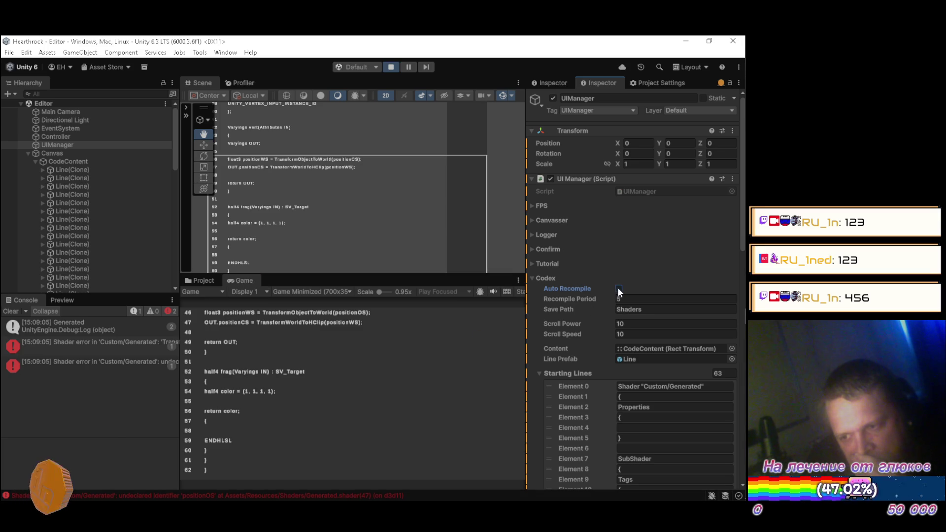
pyautogui.click(85, 345)
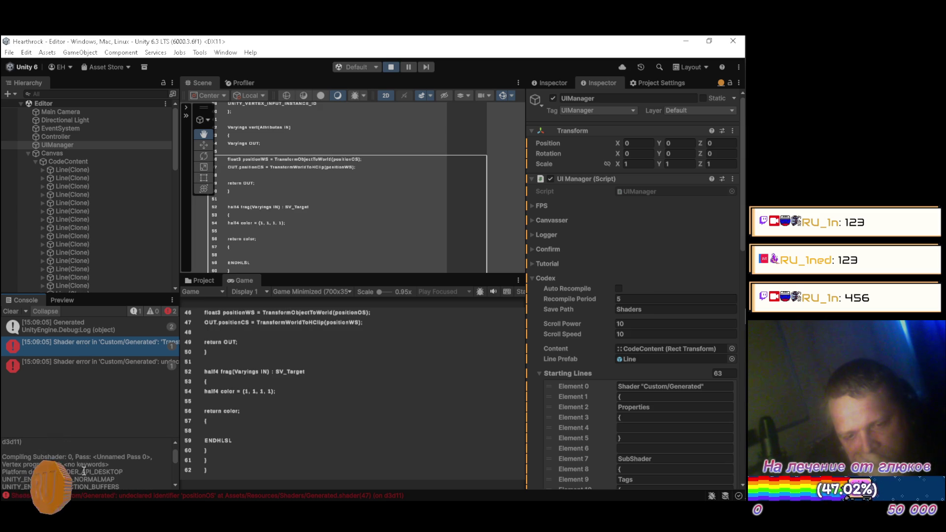
pyautogui.doubleClick(85, 341)
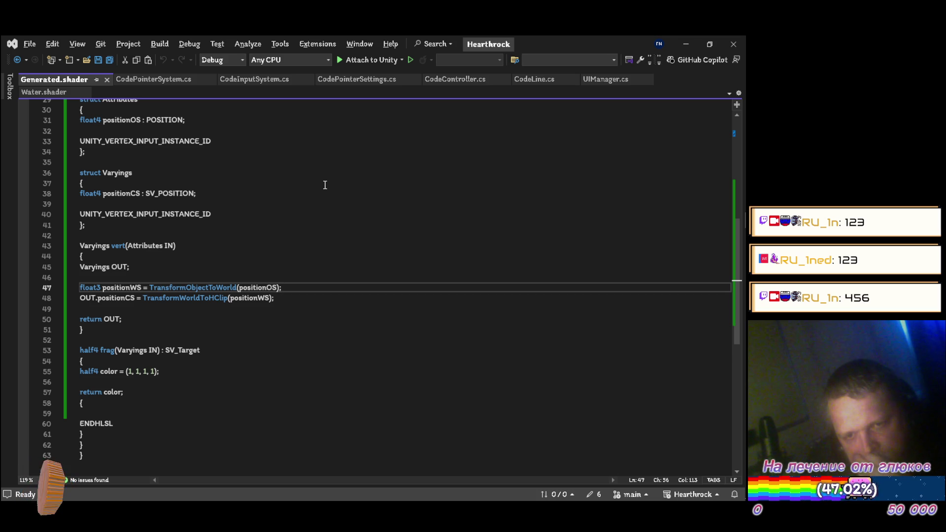
# Inspect the positionOS reference on Generated.shader line 47
pyautogui.scroll(2, 324, 185)
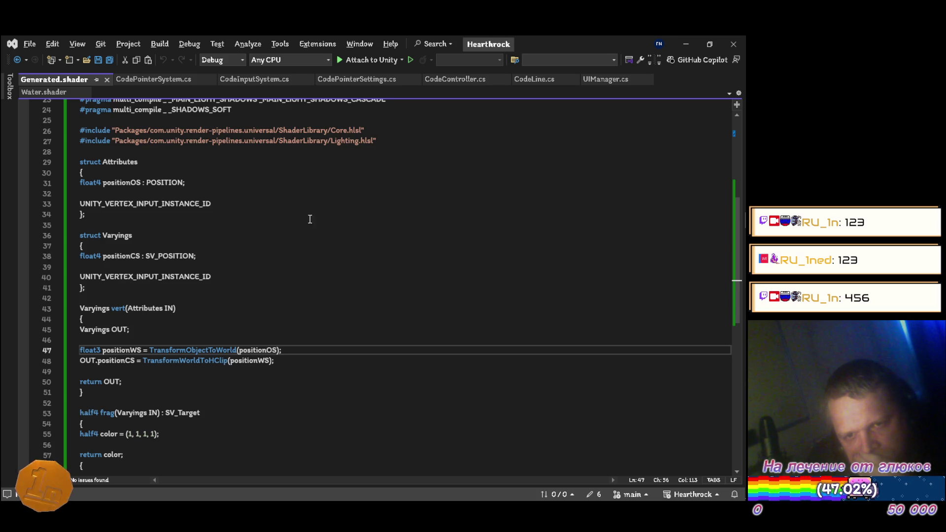
pyautogui.click(254, 351)
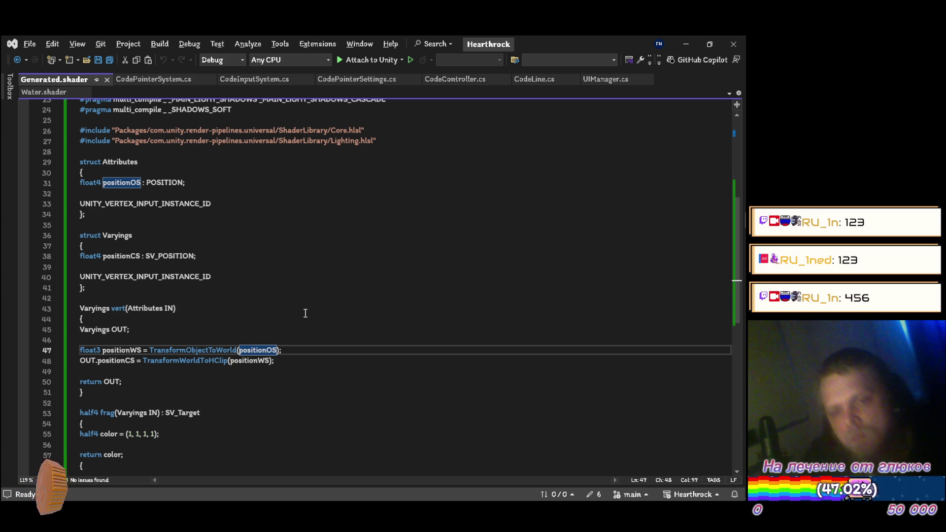
pyautogui.hotkey('alt', 'Tab')
pyautogui.press('Escape')
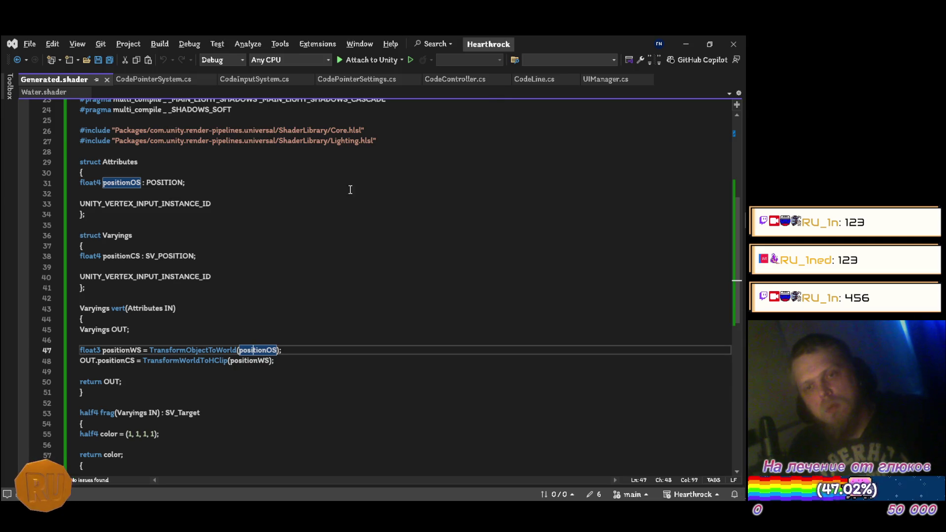
# Find IN.positionOS.xyz on line 124 of Water.shader's vert function, then return to Unity
pyautogui.click(611, 80)
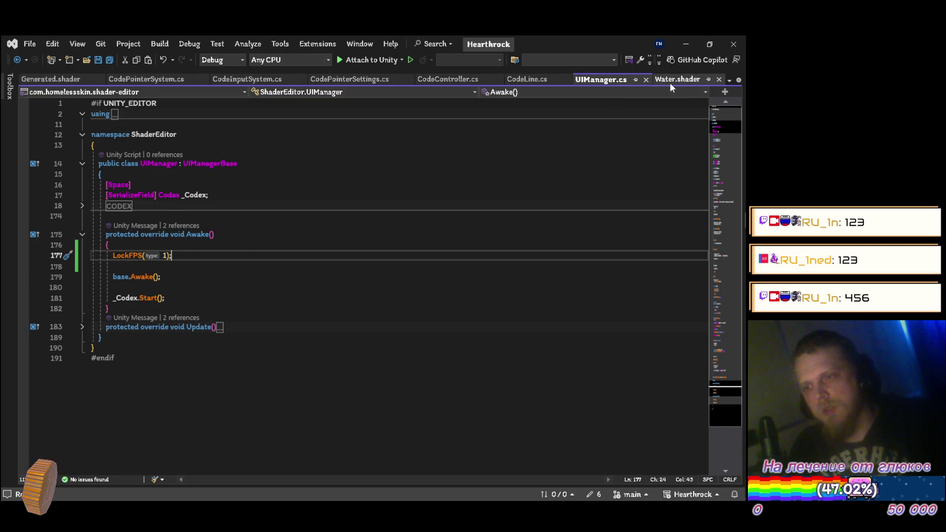
pyautogui.click(665, 80)
pyautogui.scroll(15, 315, 343)
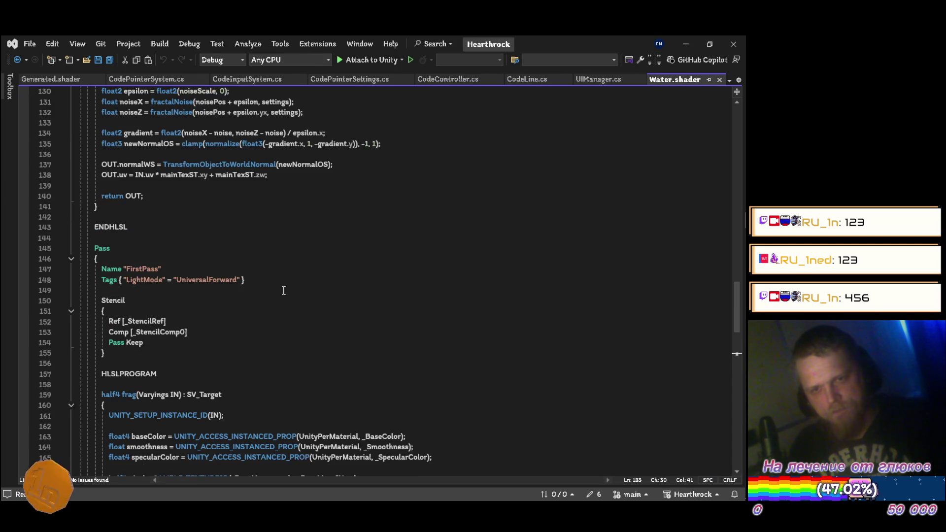
pyautogui.scroll(2, 295, 292)
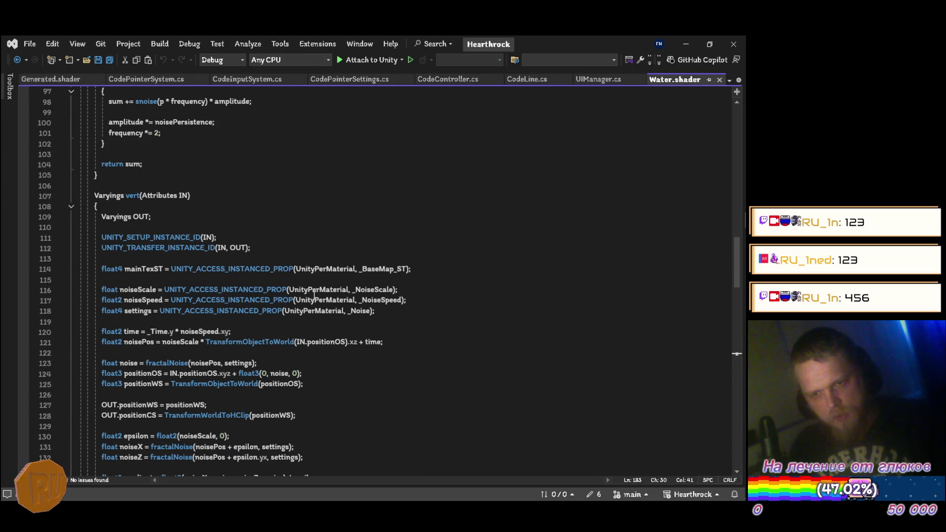
pyautogui.click(281, 388)
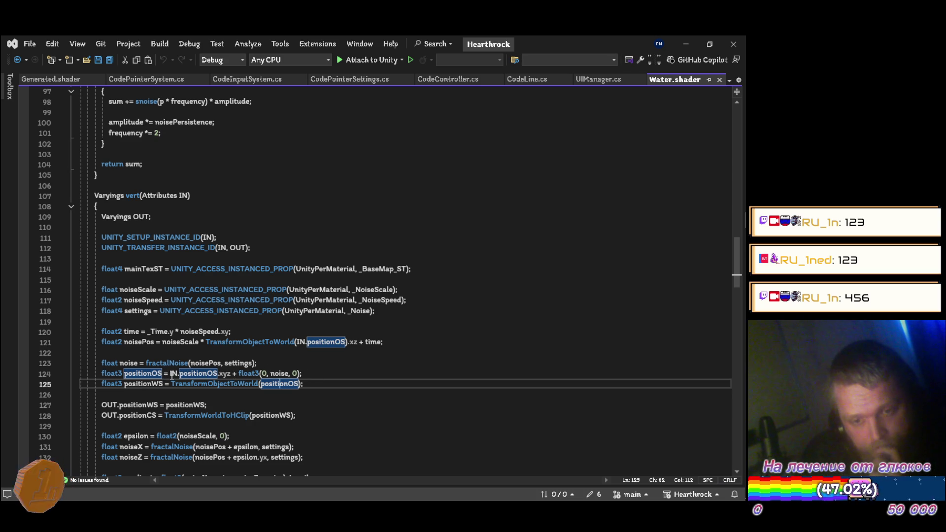
pyautogui.moveTo(169, 375); pyautogui.dragTo(230, 375)
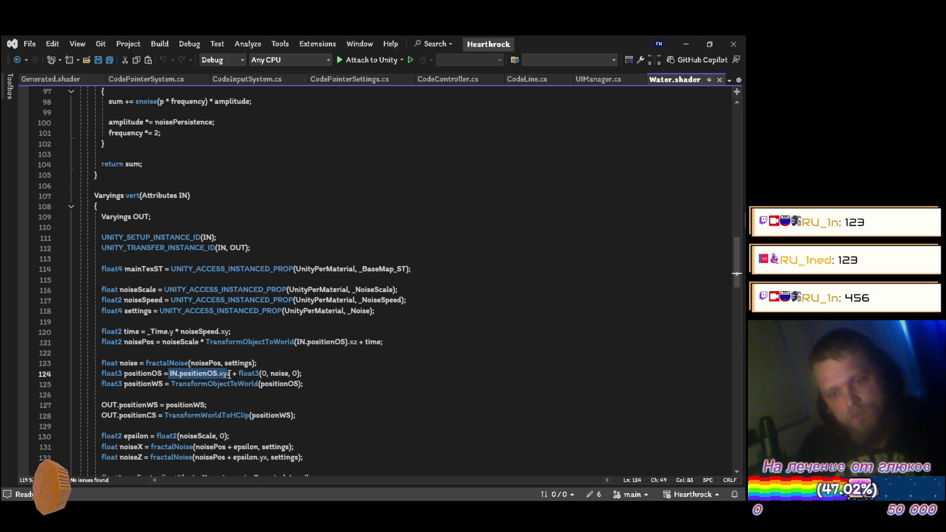
pyautogui.hotkey('alt', 'Tab')
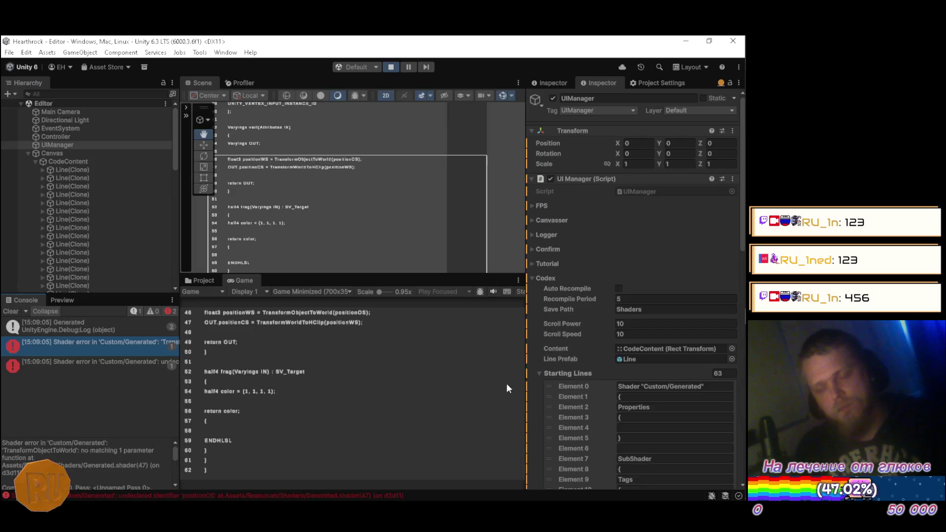
# Stop Play and change Element 46 to TransformObjectToWorld(IN.positionOS.xyz)
pyautogui.scroll(-10, 684, 417)
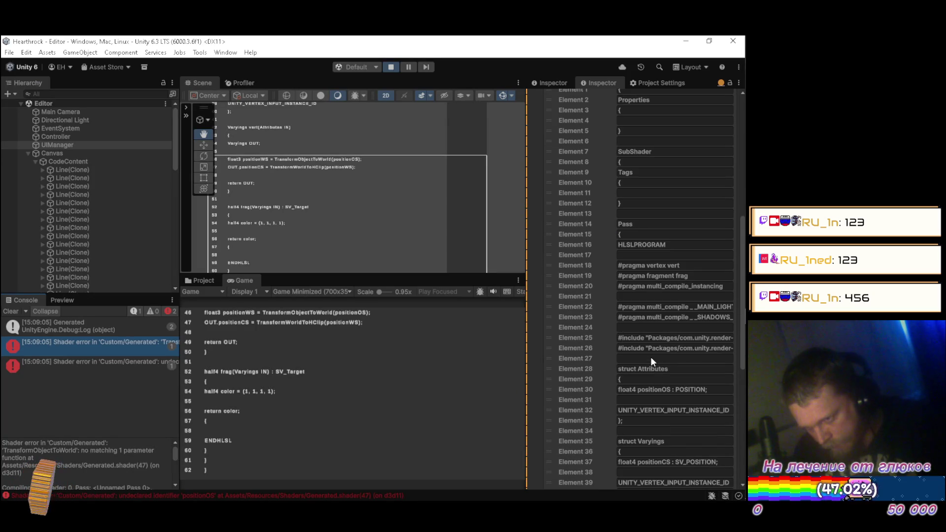
pyautogui.scroll(-5, 650, 357)
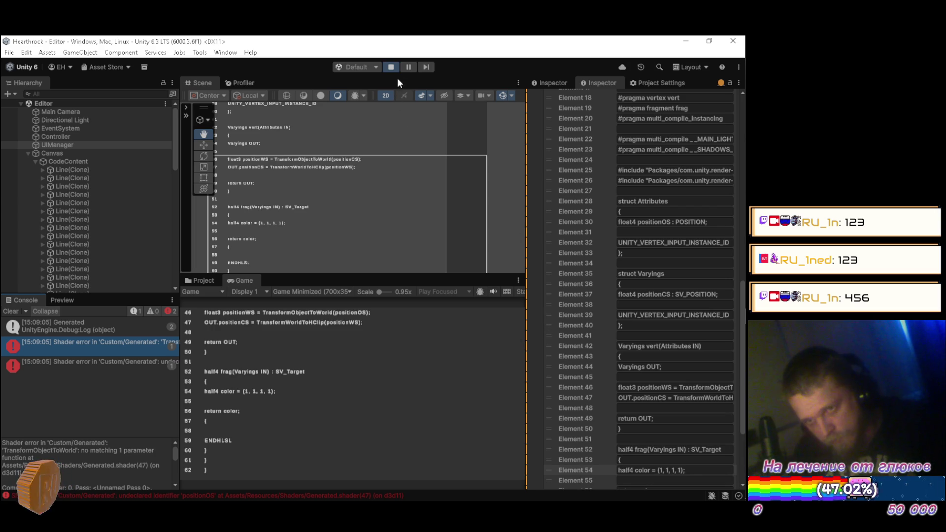
pyautogui.click(391, 67)
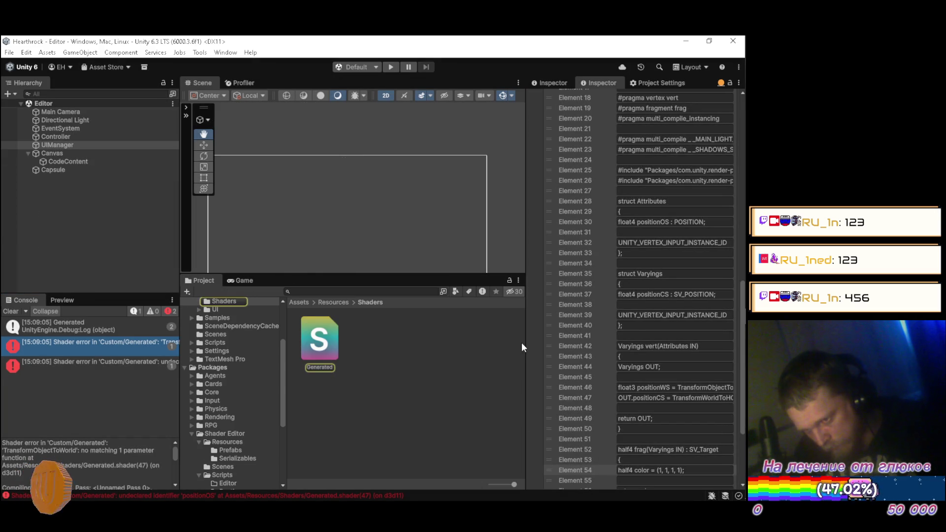
pyautogui.moveTo(525, 342); pyautogui.dragTo(379, 340)
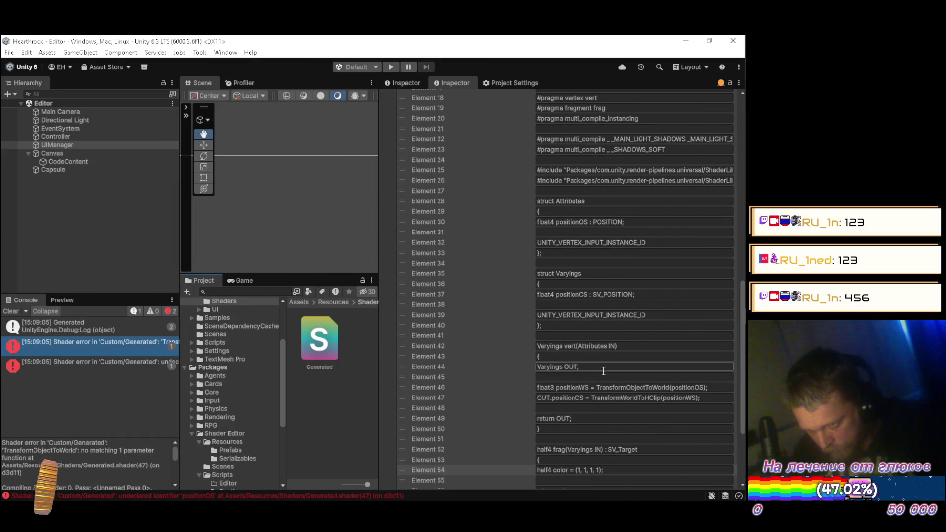
pyautogui.click(688, 388)
pyautogui.doubleClick(692, 387)
pyautogui.write('IN.positionOS.xyz')
pyautogui.press('Left')
pyautogui.press('Left')
pyautogui.press('Left')
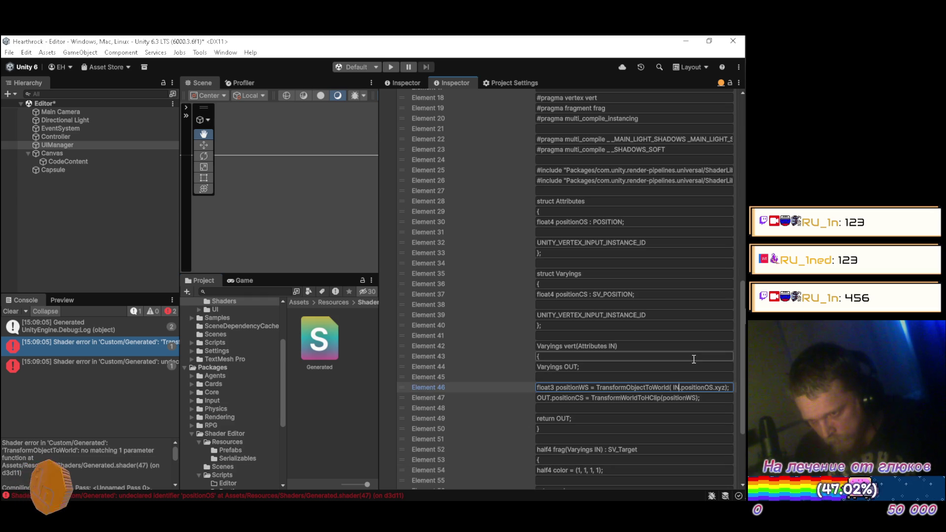
pyautogui.press('BackSpace')
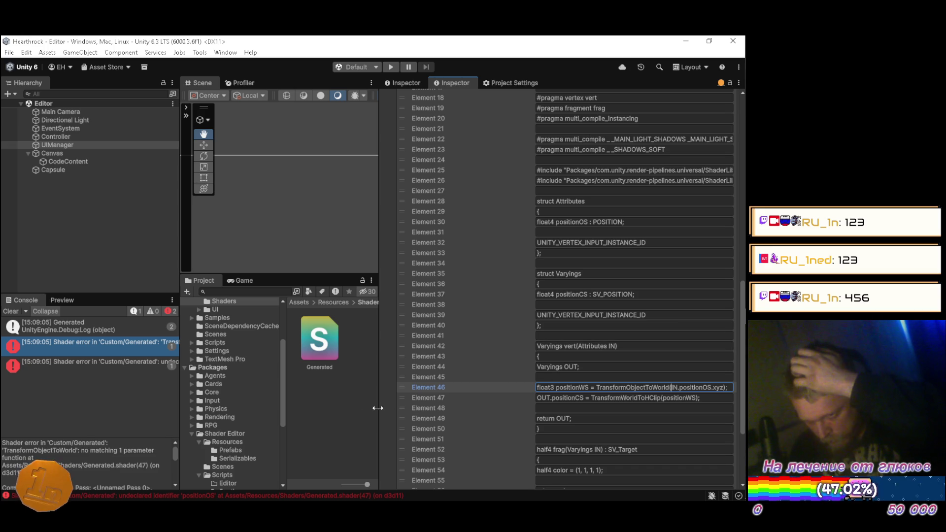
# Restore the Inspector width, rerun the game, and enable Auto Recompile on UIManager
pyautogui.moveTo(380, 337)
pyautogui.mouseDown()
pyautogui.moveTo(584, 346)
pyautogui.moveTo(583, 227)
pyautogui.moveTo(572, 199)
pyautogui.mouseUp()
pyautogui.click(389, 67)
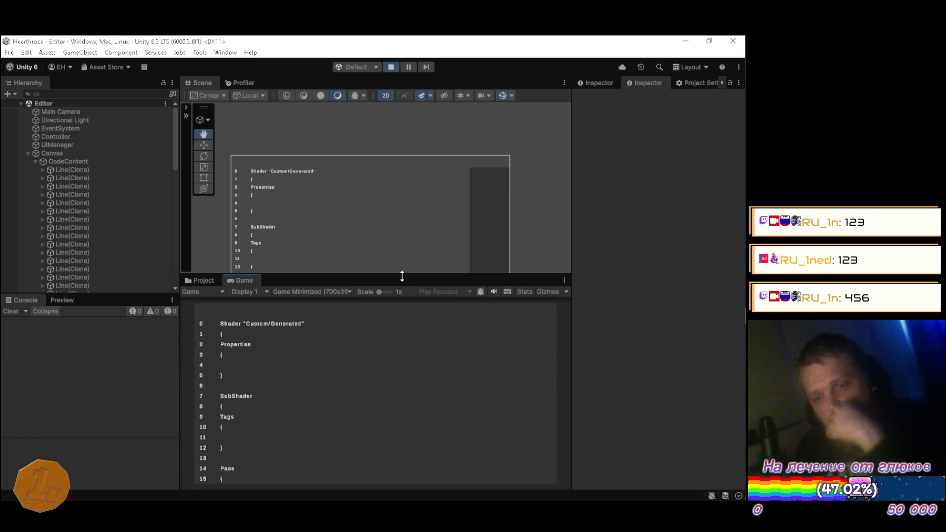
pyautogui.click(79, 144)
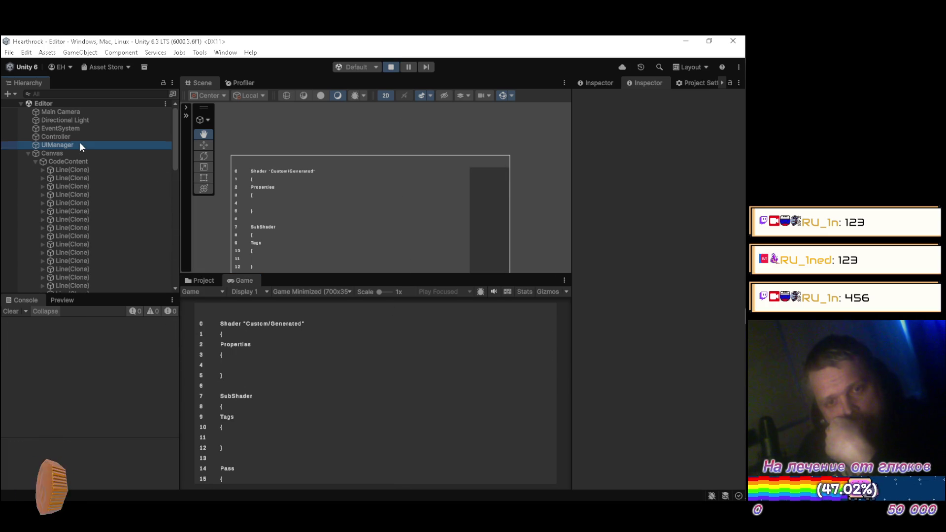
pyautogui.click(648, 284)
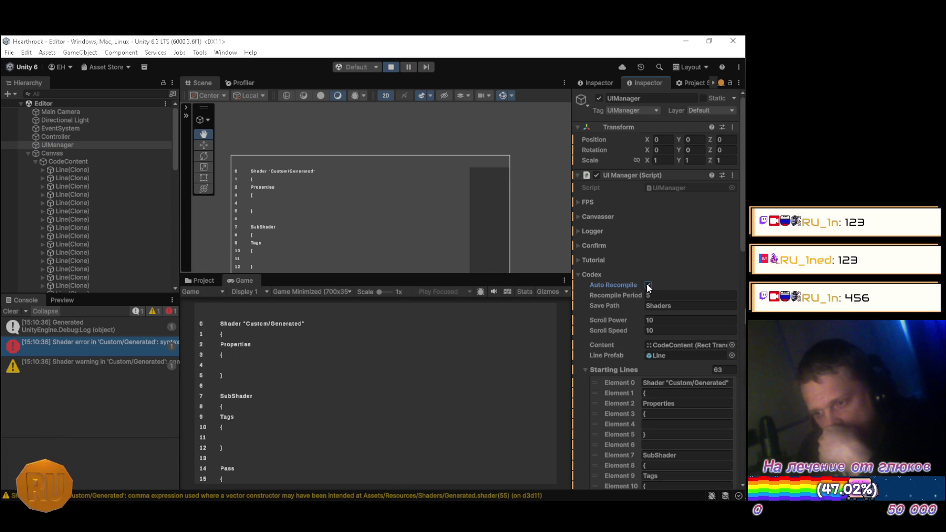
# Open the error in Generated.shader and inspect the brace after return color near line 58
pyautogui.doubleClick(129, 347)
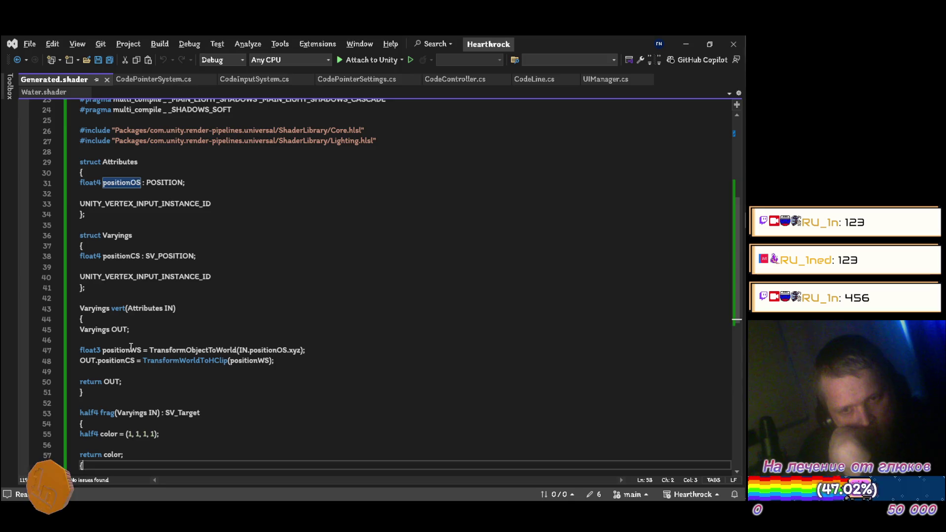
pyautogui.scroll(-2, 383, 266)
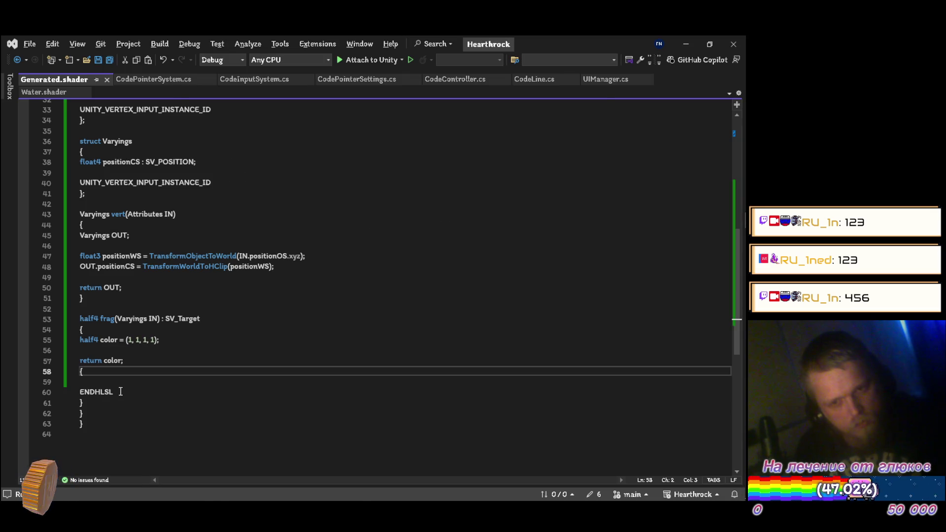
pyautogui.hotkey('alt', 'Tab')
pyautogui.scroll(-3, 624, 350)
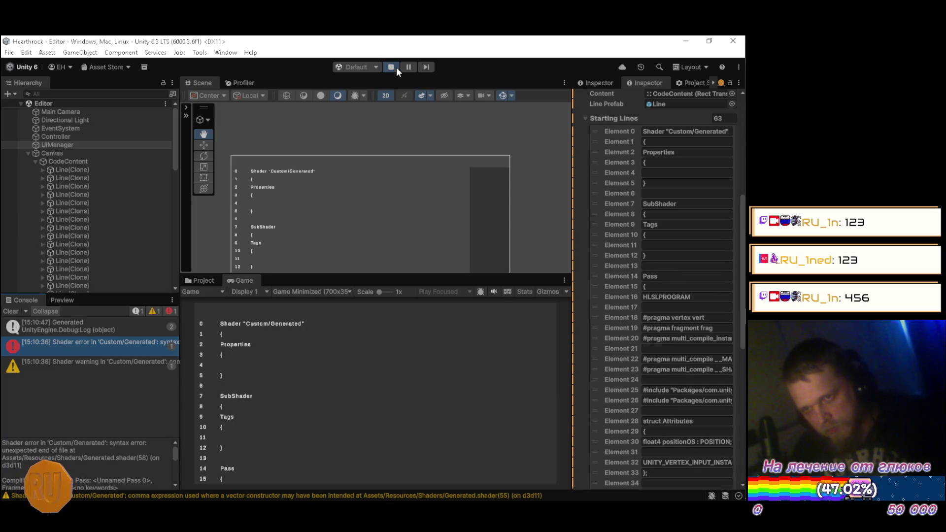
# Stop Play, review Starting Lines near Element 57, and rerun with Auto Recompile on
pyautogui.click(397, 69)
pyautogui.scroll(-5, 619, 355)
pyautogui.scroll(-3, 620, 362)
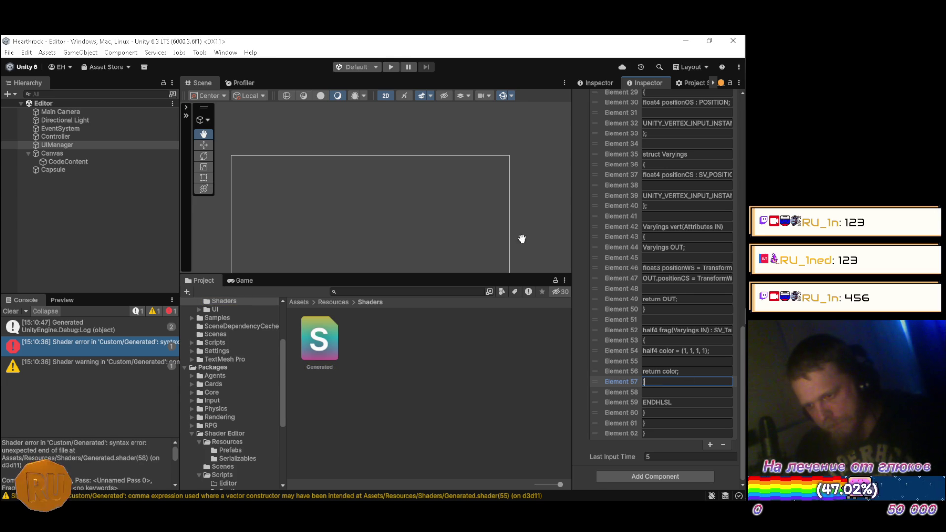
pyautogui.click(393, 66)
pyautogui.scroll(10, 635, 330)
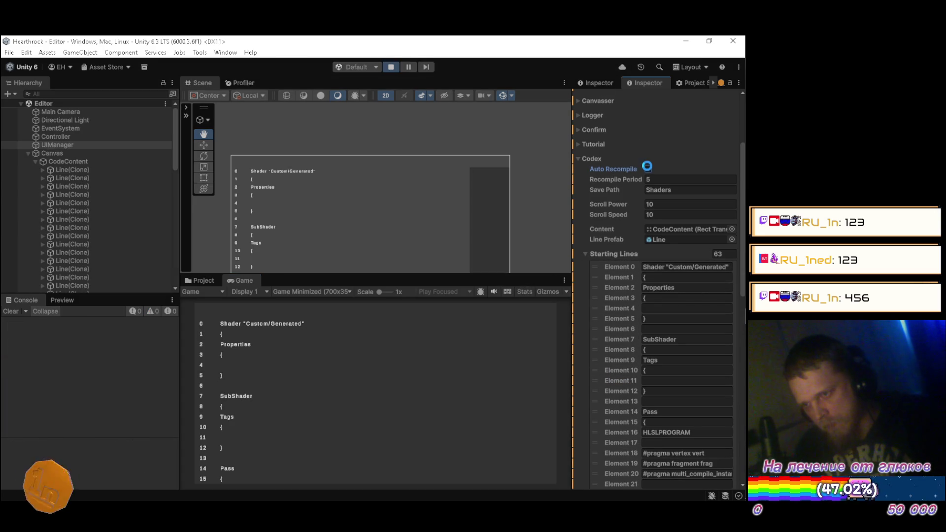
pyautogui.click(647, 168)
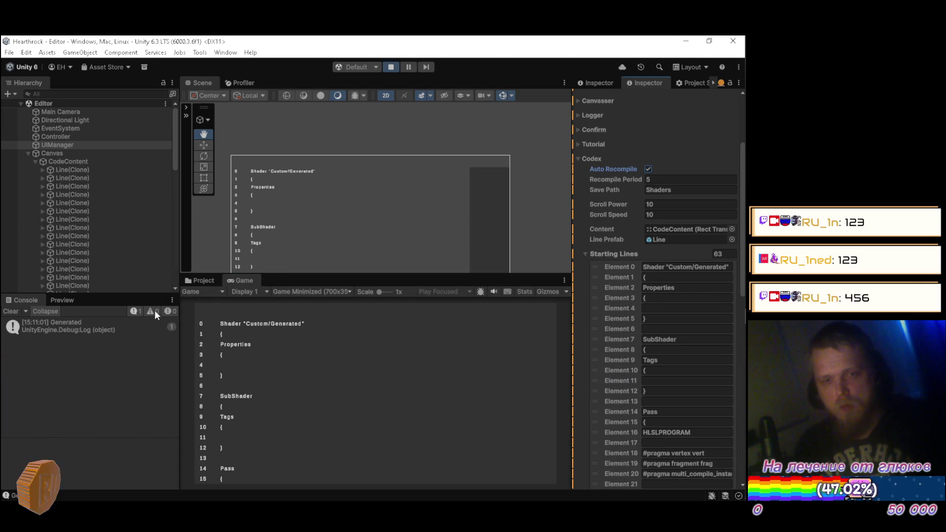
# Select the Generated shader in Project > Shaders to confirm 0 errors, 1 warning
pyautogui.click(207, 279)
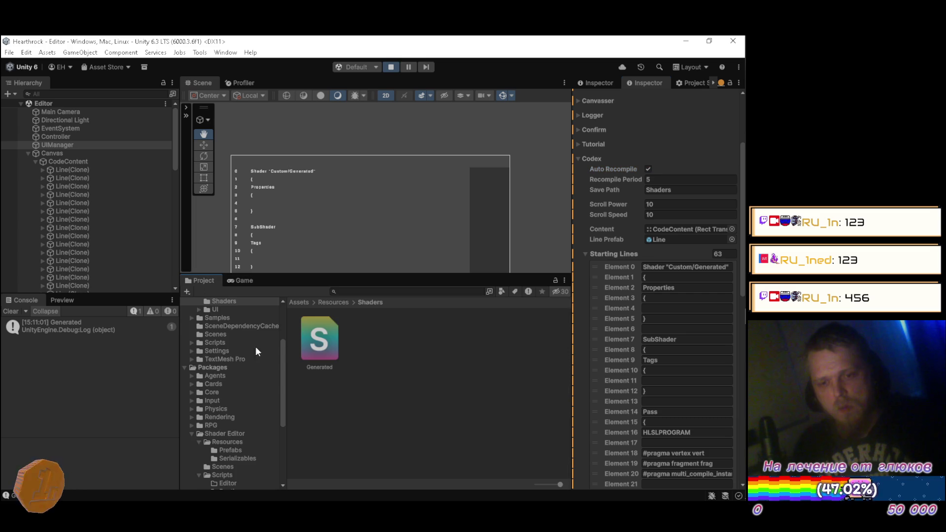
pyautogui.click(322, 341)
pyautogui.click(386, 95)
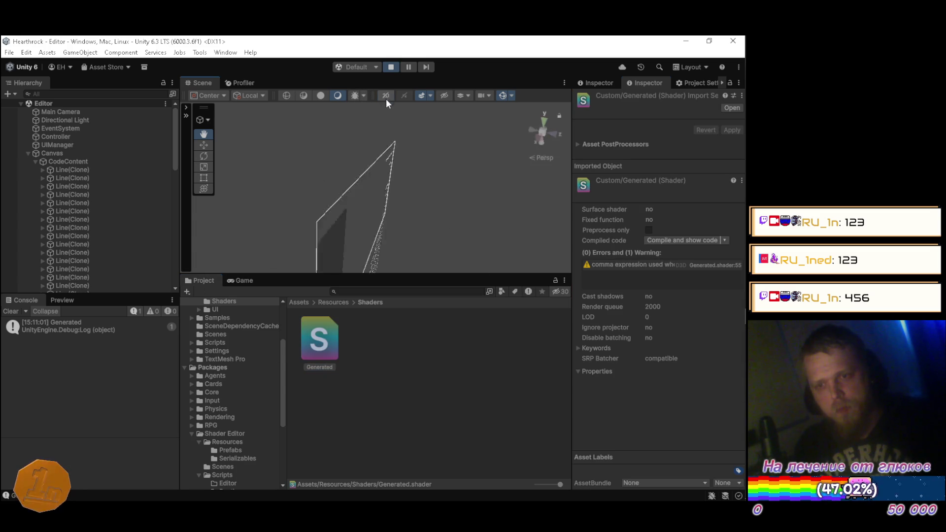
# Frame the Capsule in the 3D Scene view and orbit around it
pyautogui.moveTo(422, 184)
pyautogui.mouseDown()
pyautogui.moveTo(286, 270)
pyautogui.moveTo(306, 197)
pyautogui.moveTo(84, 158)
pyautogui.mouseUp()
pyautogui.scroll(-10, 91, 200)
pyautogui.doubleClick(60, 278)
pyautogui.moveTo(464, 183)
pyautogui.mouseDown()
pyautogui.moveTo(492, 202)
pyautogui.moveTo(342, 162)
pyautogui.moveTo(339, 144)
pyautogui.moveTo(296, 148)
pyautogui.moveTo(264, 113)
pyautogui.moveTo(364, 221)
pyautogui.moveTo(366, 196)
pyautogui.mouseUp()
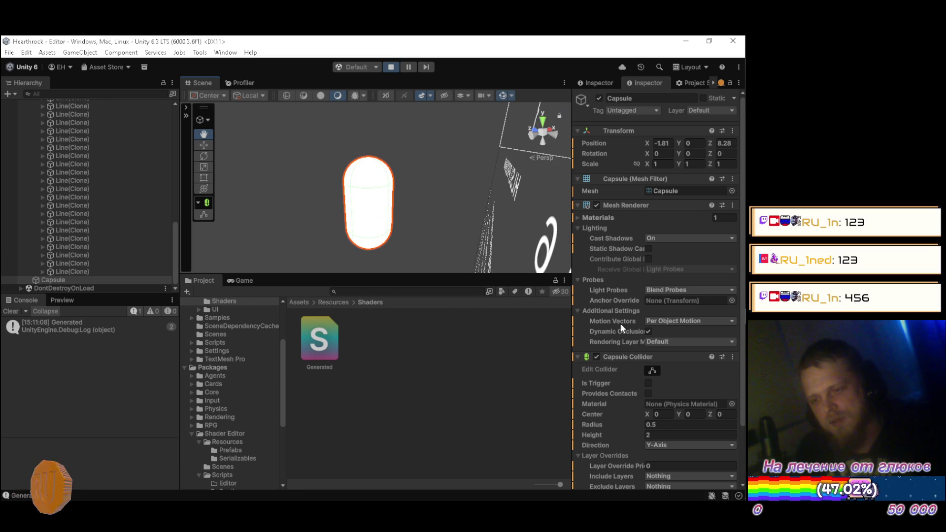
pyautogui.scroll(10, 82, 185)
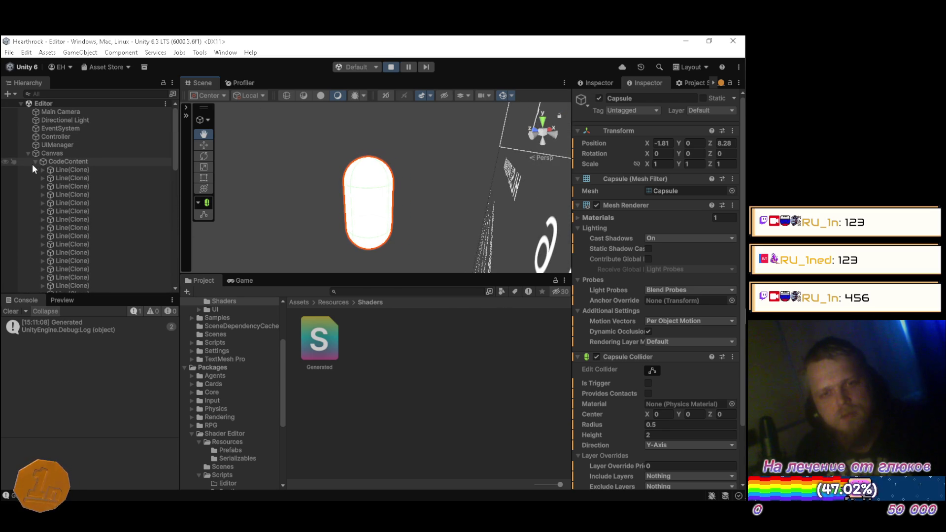
# Collapse CodeContent's Line(Clone) children and return to the Game view
pyautogui.click(35, 162)
pyautogui.click(241, 280)
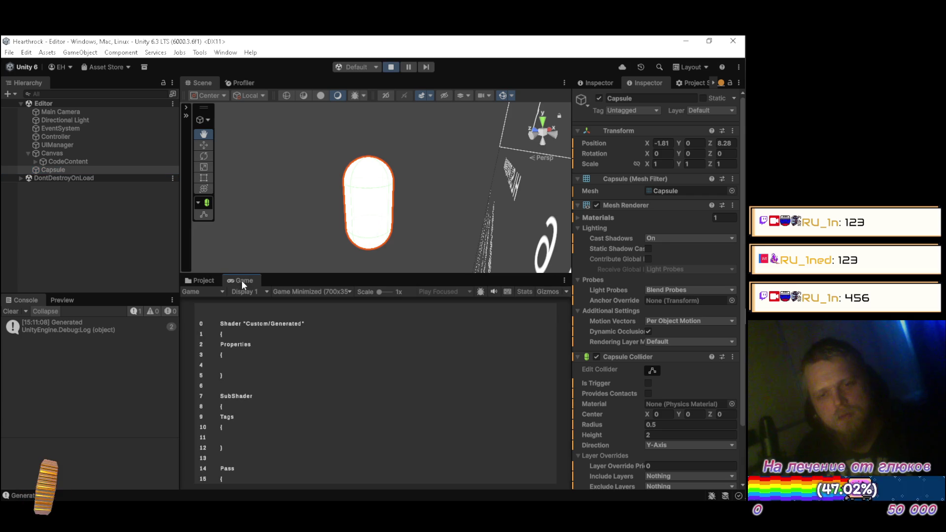
pyautogui.click(135, 223)
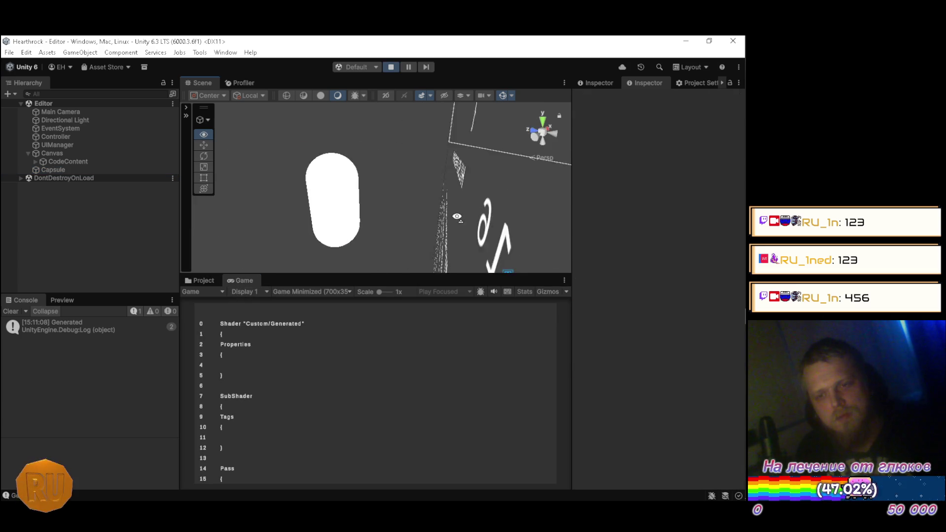
# Orbit the Scene view to centre the white Capsule
pyautogui.scroll(1, 469, 206)
pyautogui.moveTo(469, 206)
pyautogui.mouseDown()
pyautogui.moveTo(322, 204)
pyautogui.moveTo(325, 268)
pyautogui.moveTo(340, 268)
pyautogui.moveTo(376, 152)
pyautogui.moveTo(323, 184)
pyautogui.moveTo(291, 171)
pyautogui.moveTo(308, 148)
pyautogui.moveTo(399, 188)
pyautogui.moveTo(363, 219)
pyautogui.moveTo(376, 208)
pyautogui.mouseUp()
pyautogui.scroll(3, 340, 204)
pyautogui.scroll(2, 318, 229)
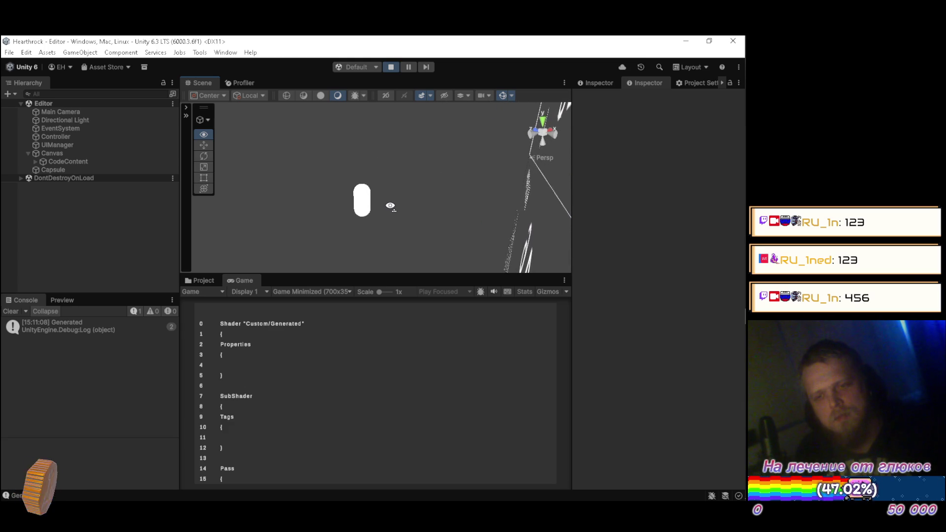
# Read the Generated message's stack trace and browse to Assets > Resources > Shaders
pyautogui.click(142, 326)
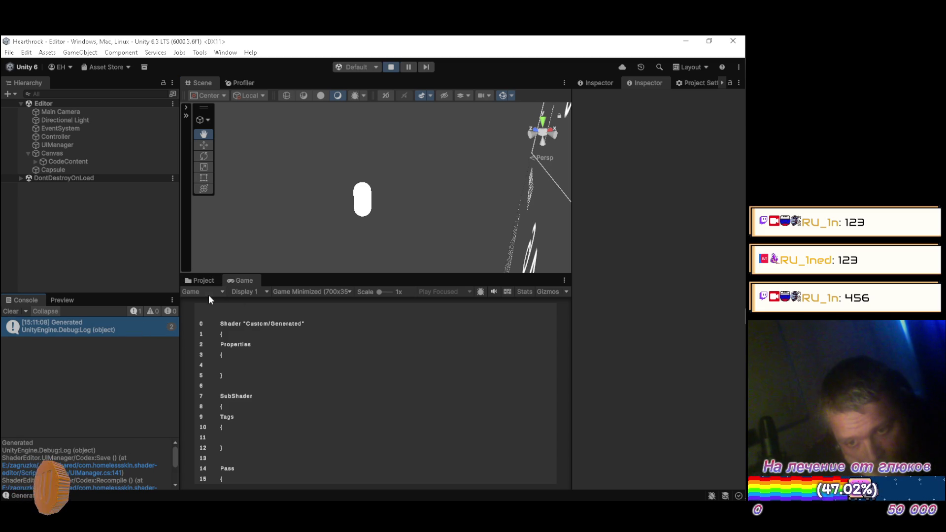
pyautogui.scroll(-3, 340, 372)
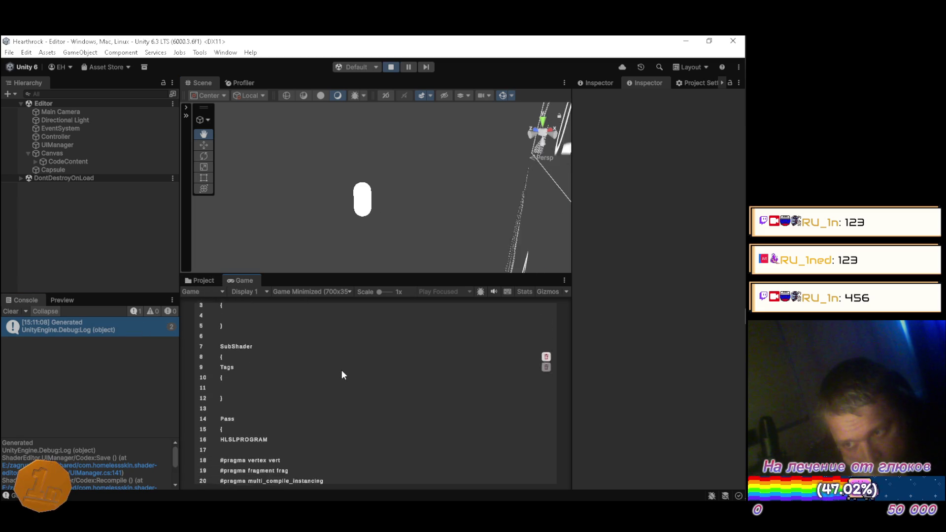
pyautogui.scroll(-5, 341, 374)
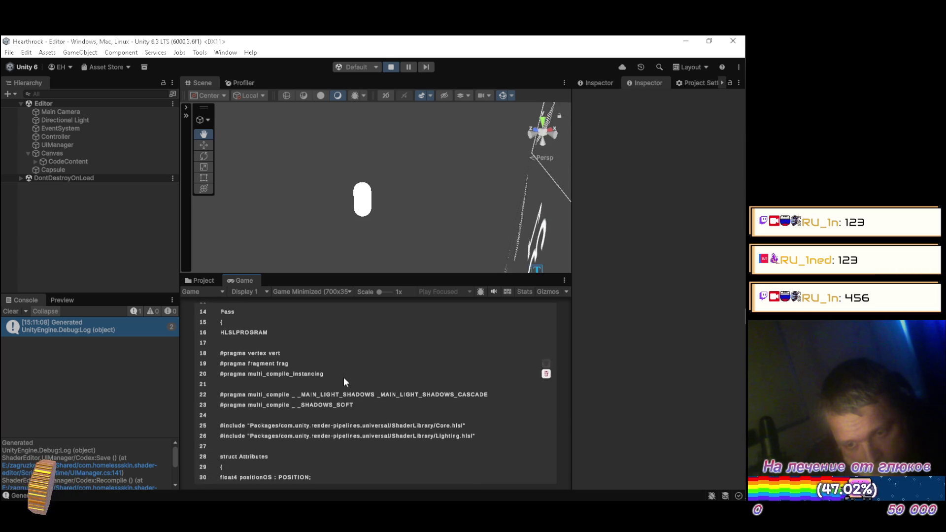
pyautogui.scroll(-6, 344, 377)
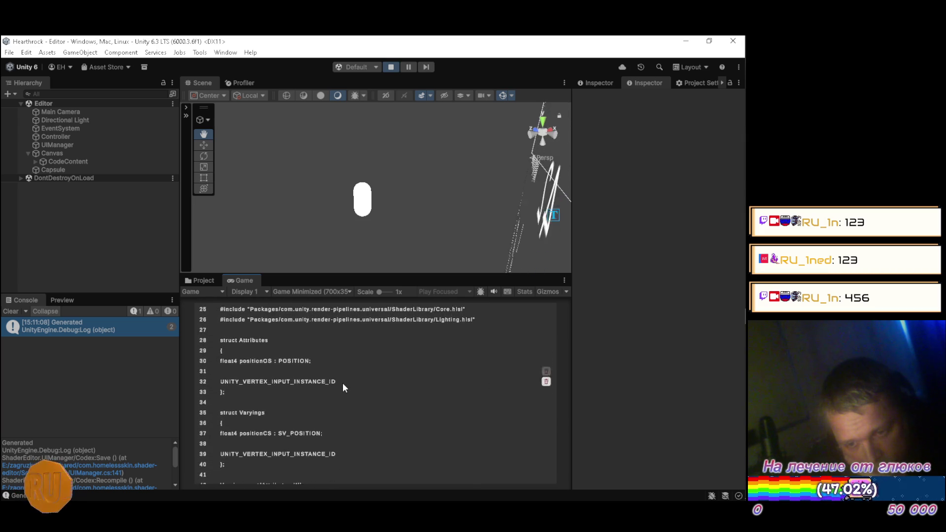
pyautogui.click(202, 280)
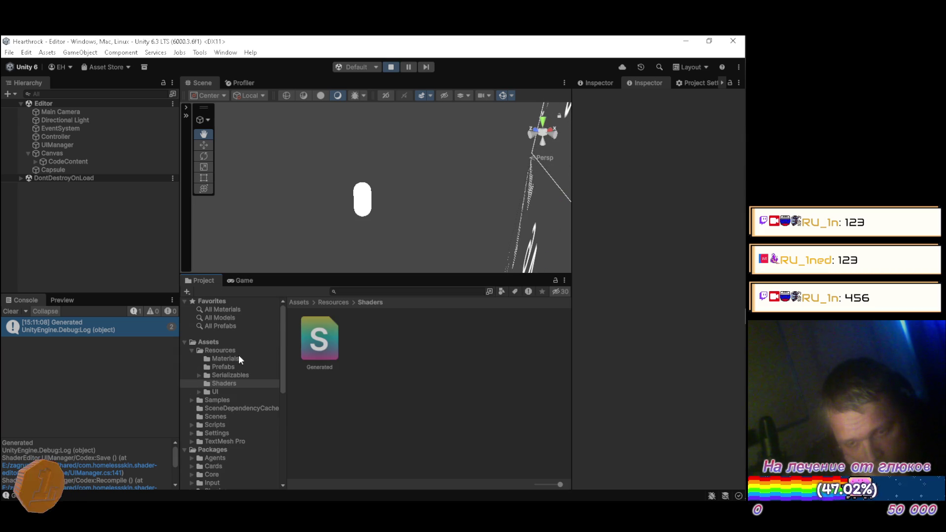
# Select the Generated material in Resources/Materials to show its Custom/Generated settings
pyautogui.click(232, 358)
pyautogui.click(320, 339)
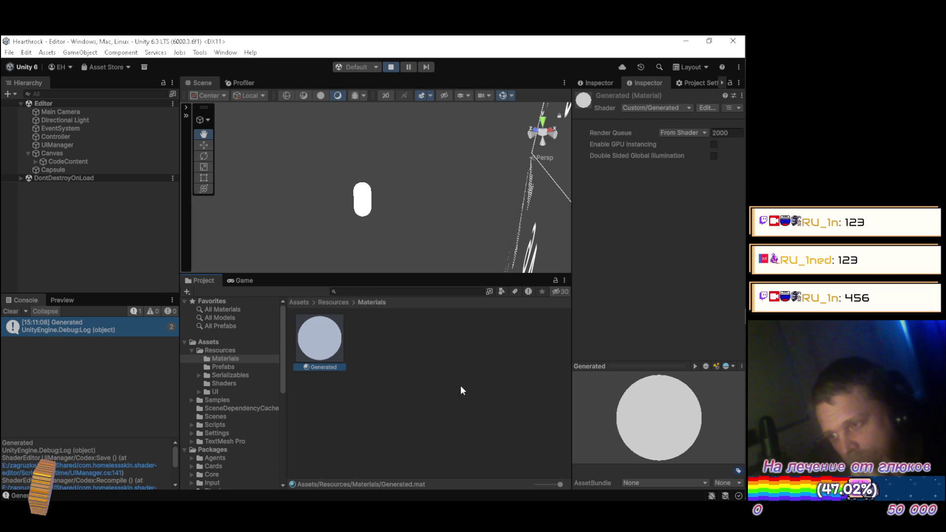
pyautogui.click(661, 431)
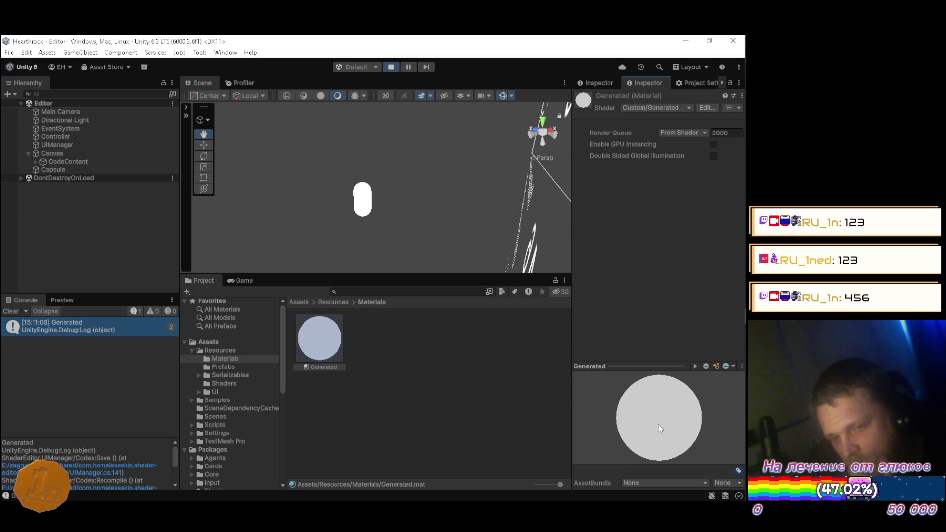
# Show a large white-sphere preview, try the reflection and mesh options, then return to Game view
pyautogui.click(61, 298)
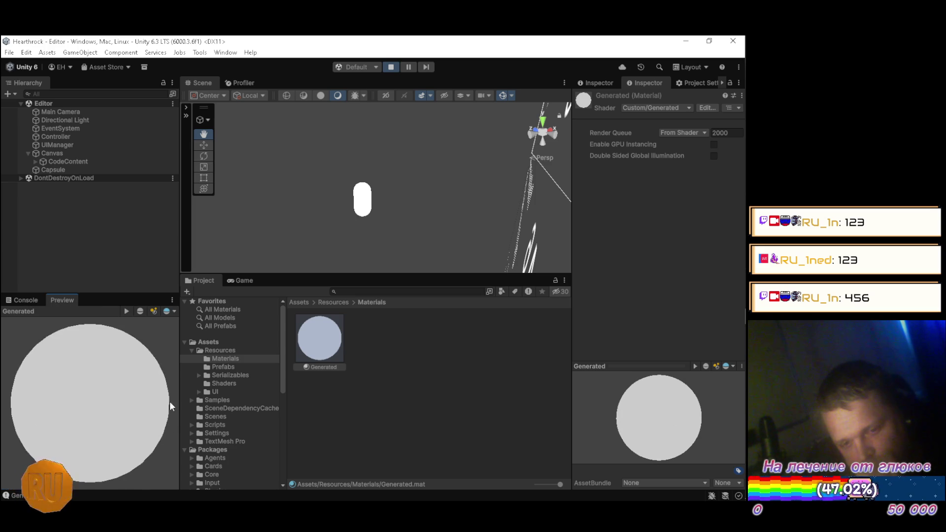
pyautogui.click(172, 312)
pyautogui.click(141, 310)
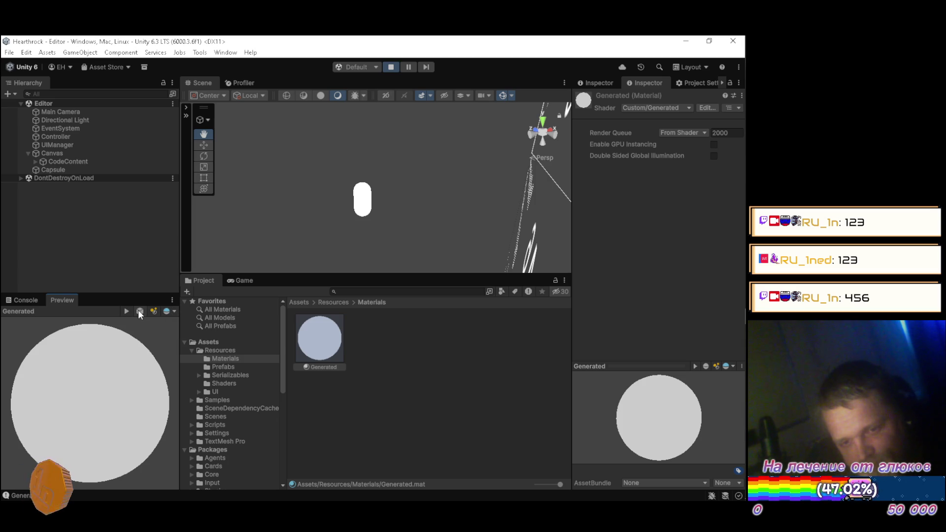
pyautogui.click(140, 310)
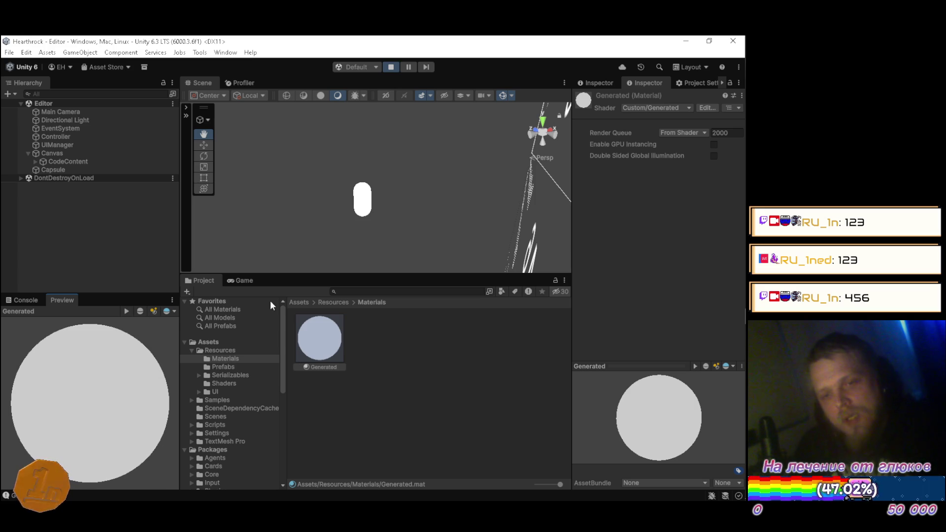
pyautogui.click(235, 281)
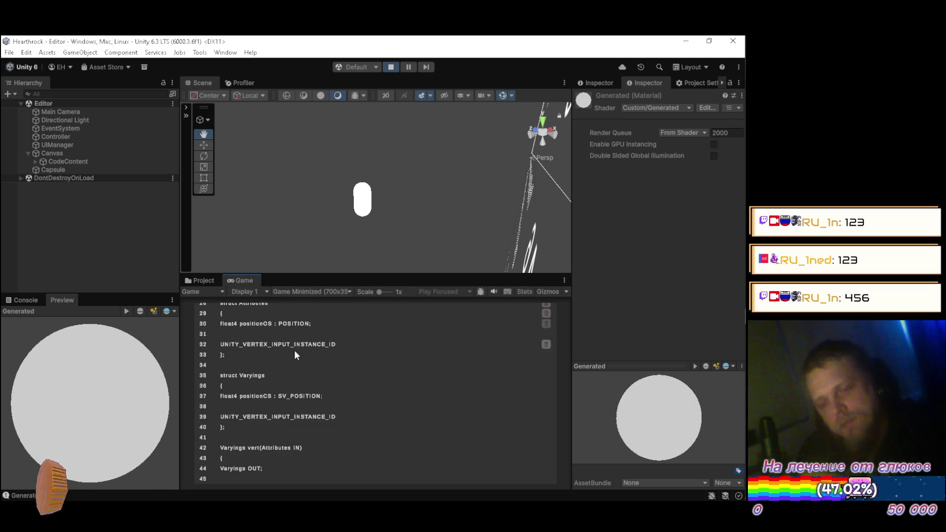
# Scroll down and back up through the generated shader listing in the Game view
pyautogui.scroll(-3, 296, 338)
pyautogui.scroll(-5, 306, 367)
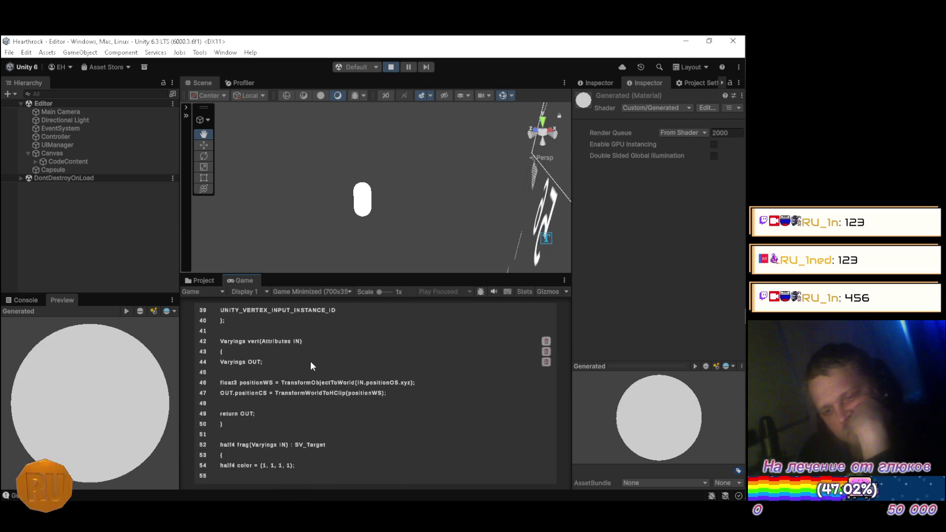
pyautogui.scroll(-2, 315, 363)
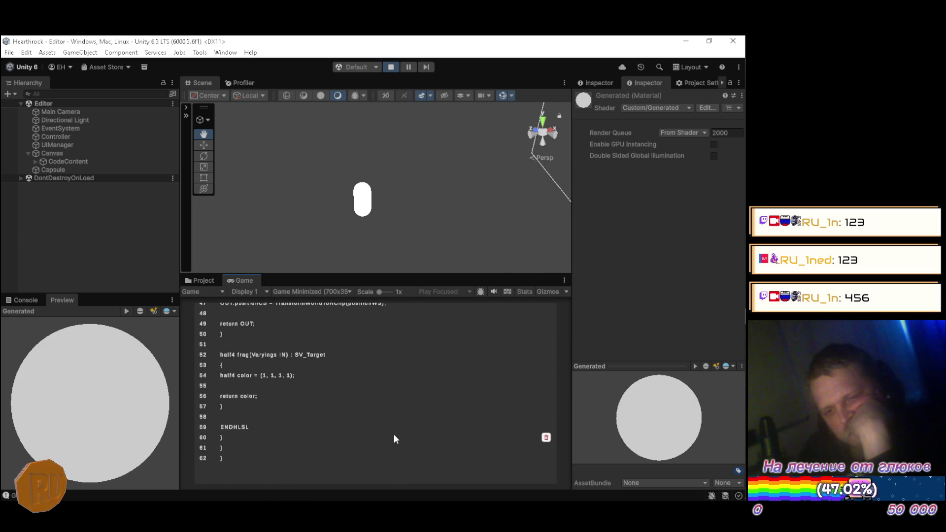
pyautogui.scroll(4, 398, 426)
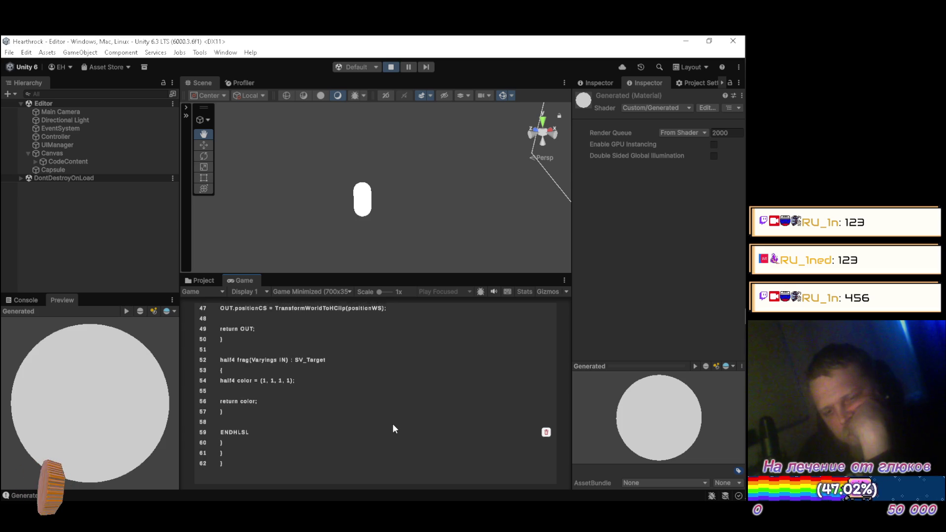
pyautogui.scroll(5, 391, 422)
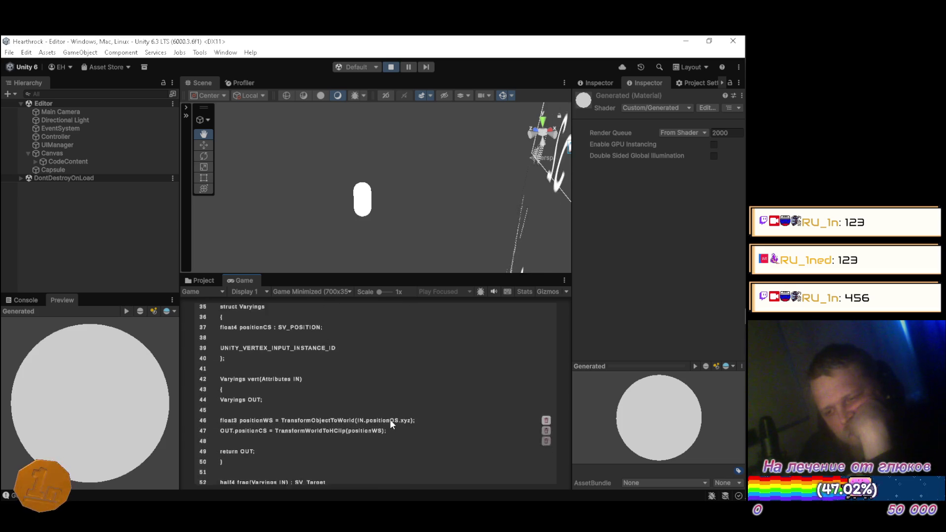
pyautogui.scroll(5, 384, 416)
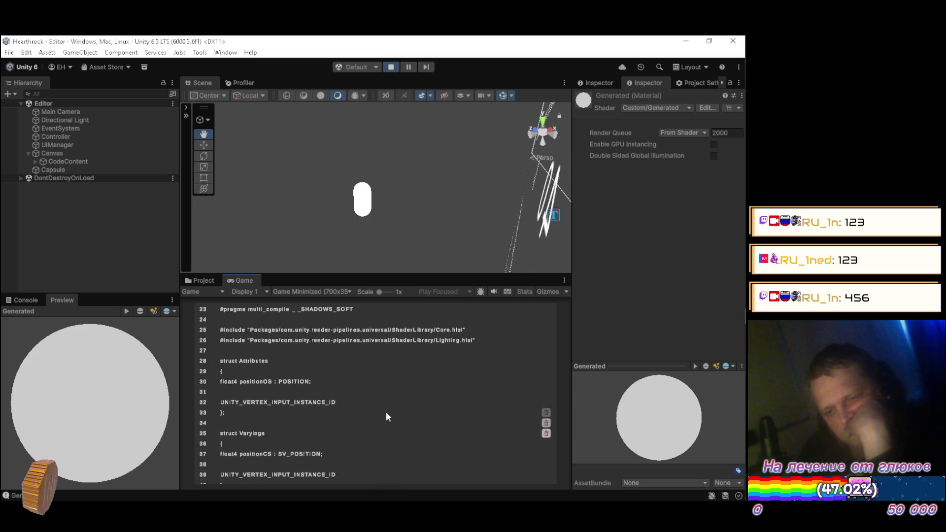
pyautogui.scroll(5, 381, 410)
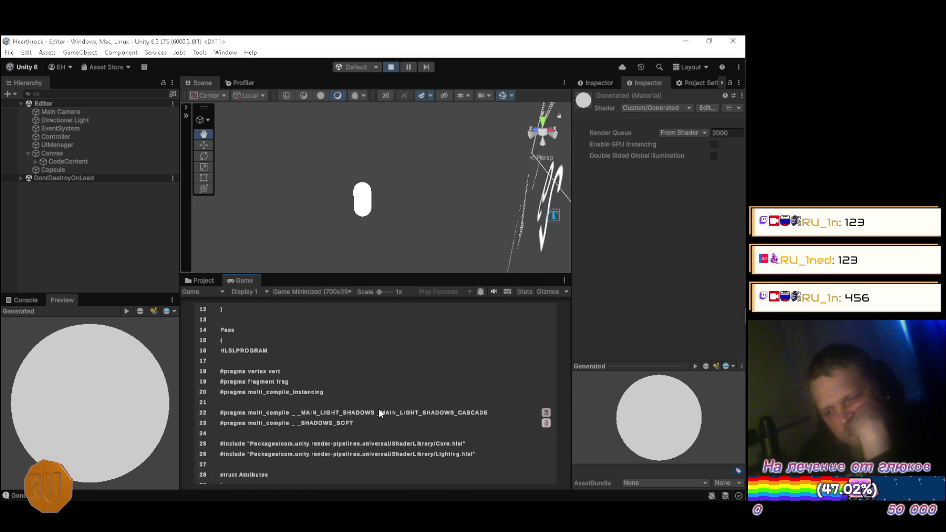
pyautogui.scroll(2, 369, 415)
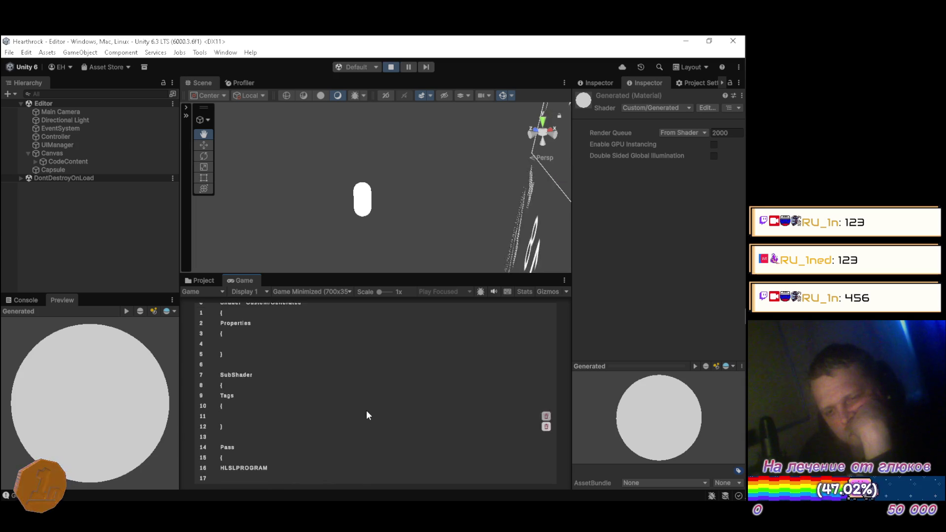
pyautogui.scroll(-4, 371, 415)
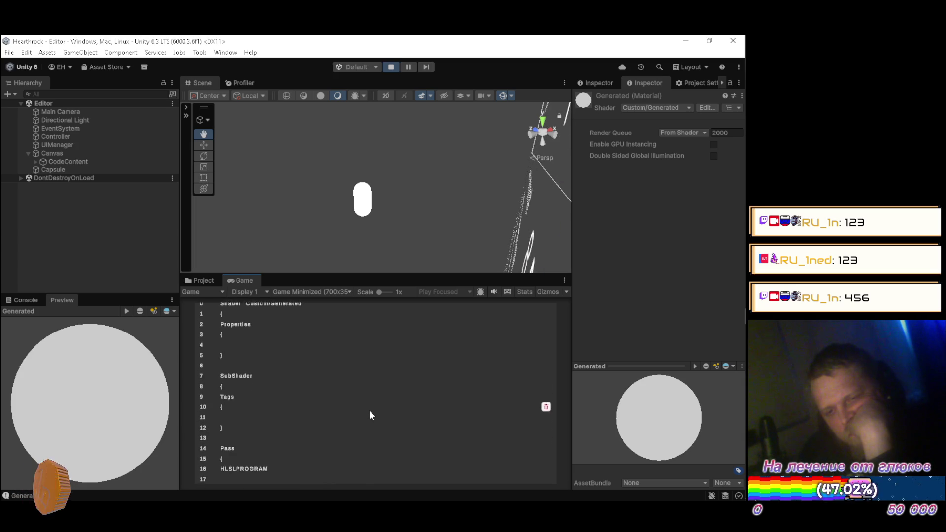
pyautogui.scroll(-5, 371, 416)
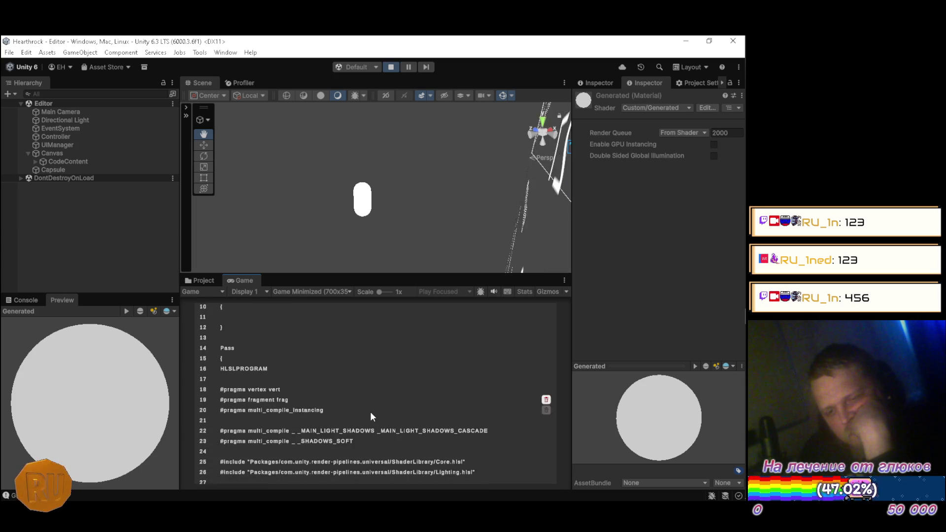
pyautogui.scroll(-5, 371, 417)
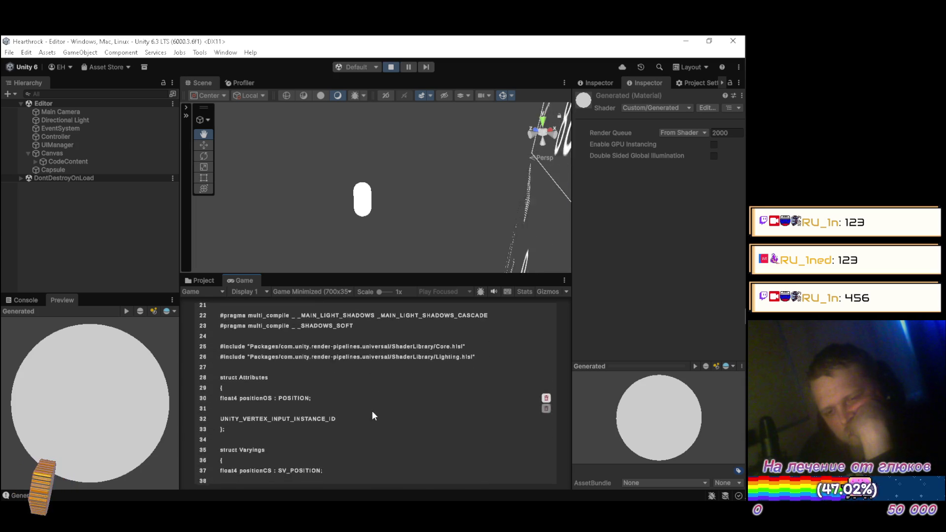
pyautogui.scroll(-5, 374, 417)
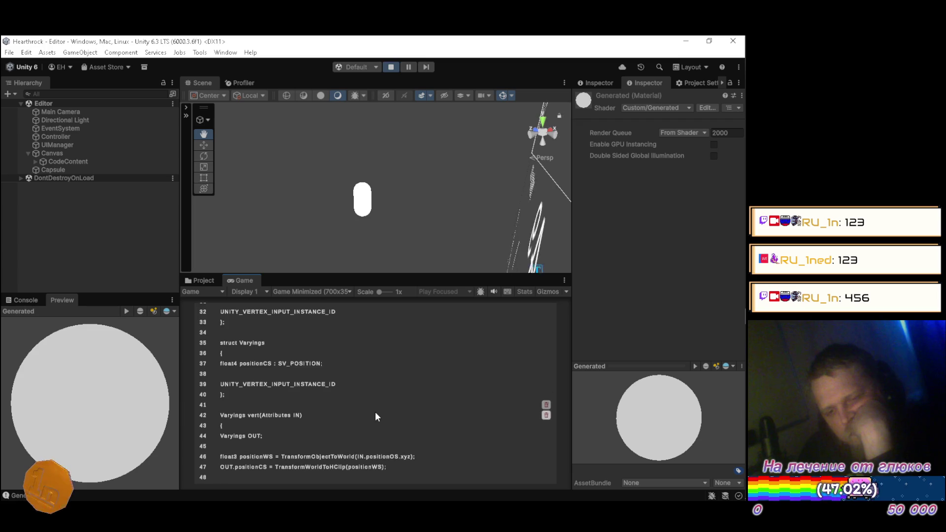
pyautogui.scroll(-4, 382, 412)
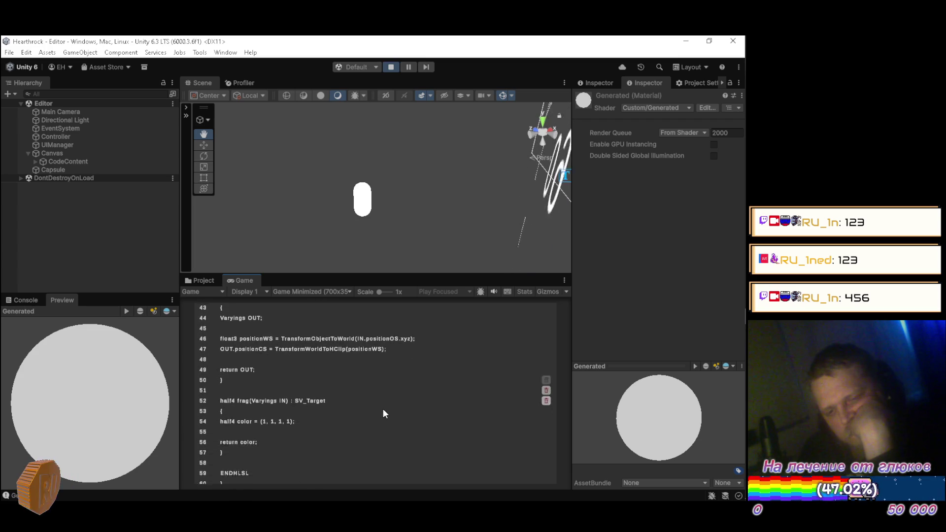
# Scroll back to the top of the listing and select UIManager to view its Codex settings
pyautogui.scroll(4, 378, 413)
pyautogui.scroll(4, 378, 414)
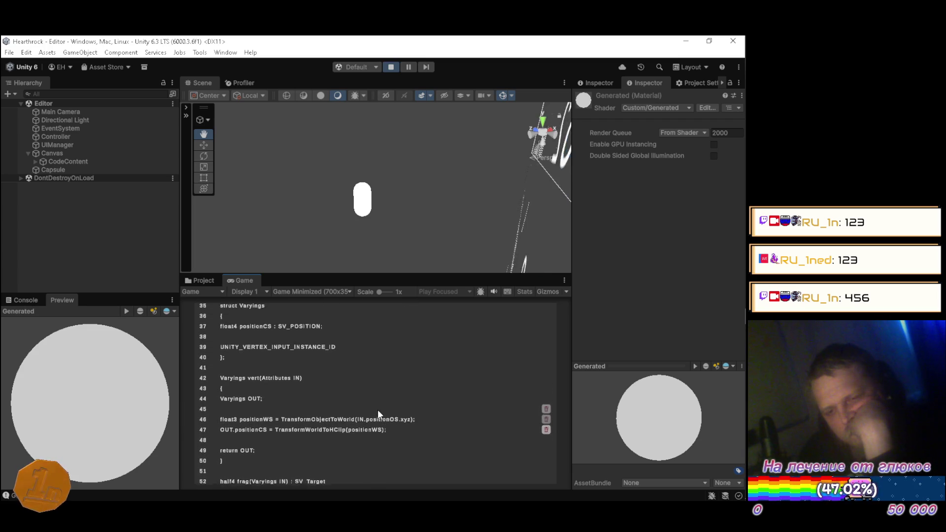
pyautogui.scroll(4, 379, 411)
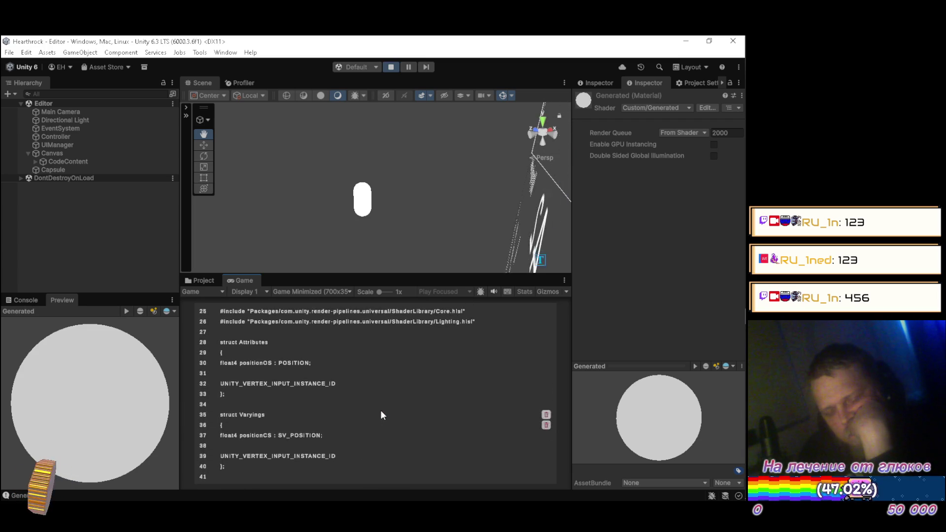
pyautogui.scroll(4, 374, 412)
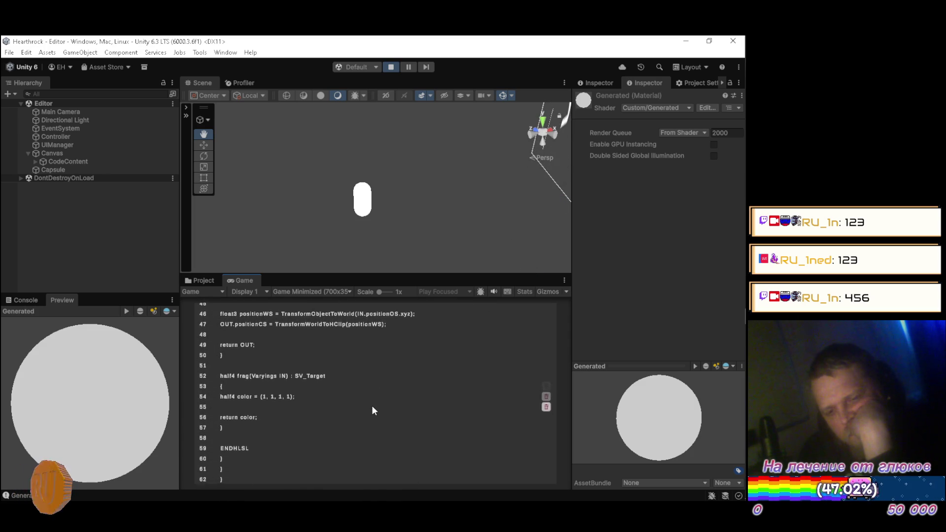
pyautogui.scroll(5, 371, 410)
pyautogui.scroll(5, 365, 409)
pyautogui.scroll(5, 368, 409)
pyautogui.scroll(5, 364, 408)
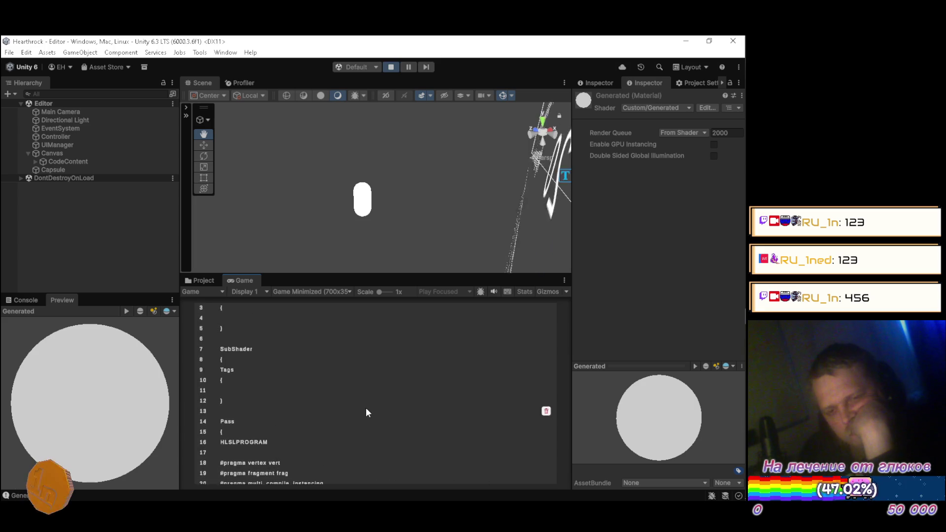
pyautogui.click(55, 144)
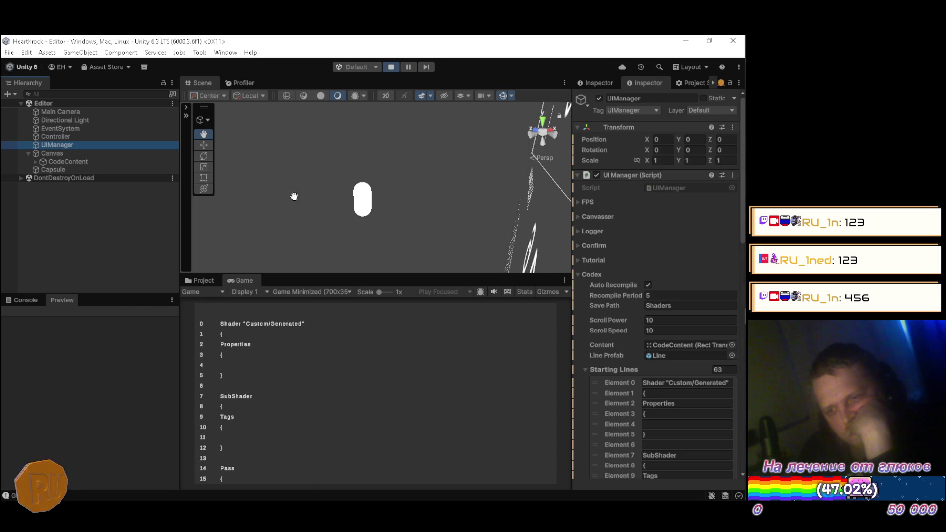
pyautogui.click(648, 285)
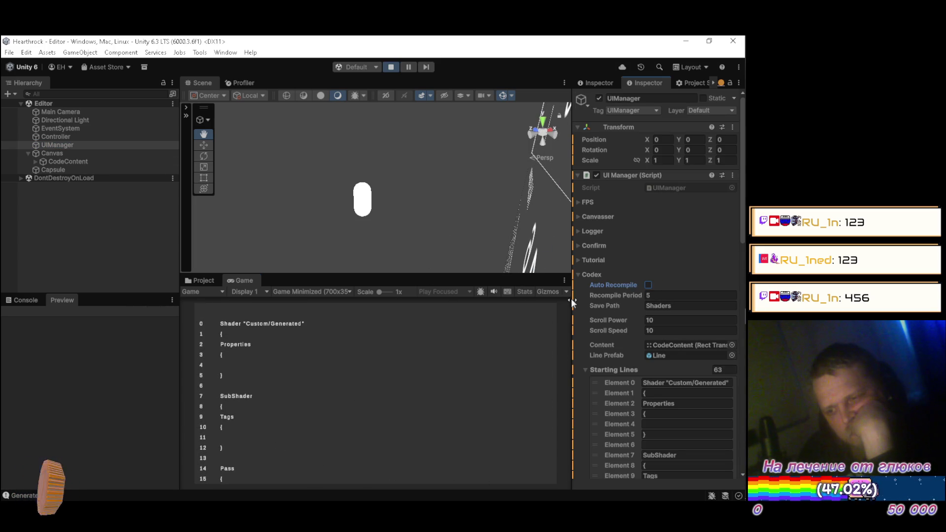
pyautogui.scroll(-1, 346, 370)
pyautogui.scroll(-5, 345, 374)
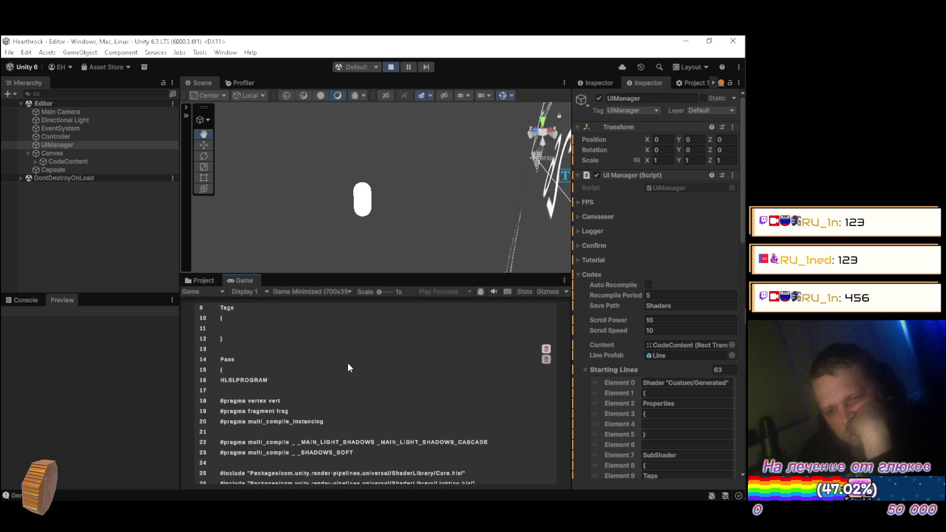
pyautogui.scroll(-4, 349, 365)
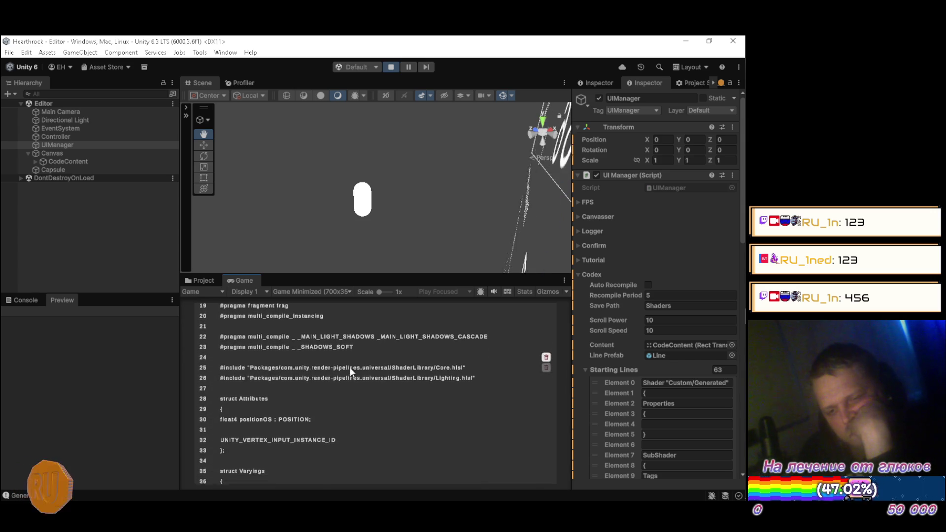
pyautogui.scroll(-4, 347, 367)
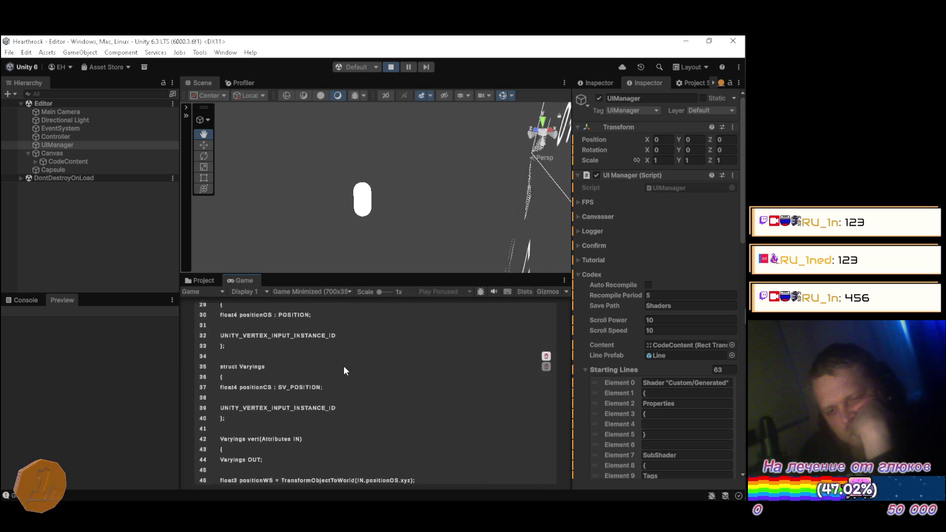
pyautogui.scroll(-4, 347, 364)
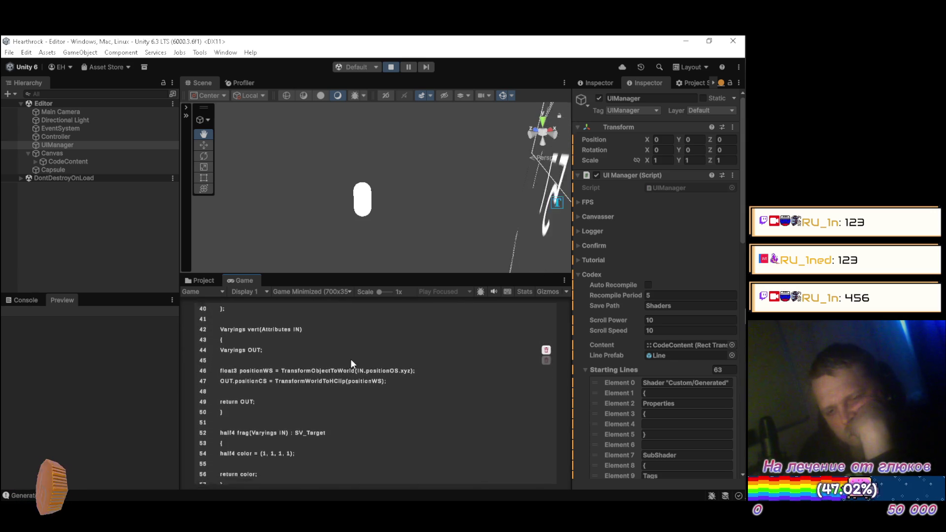
pyautogui.scroll(-1, 350, 364)
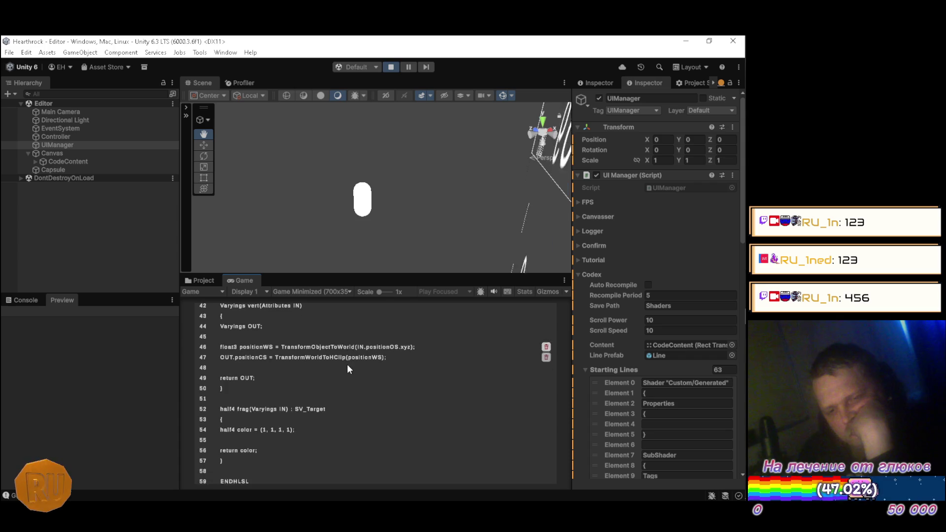
pyautogui.scroll(-2, 350, 367)
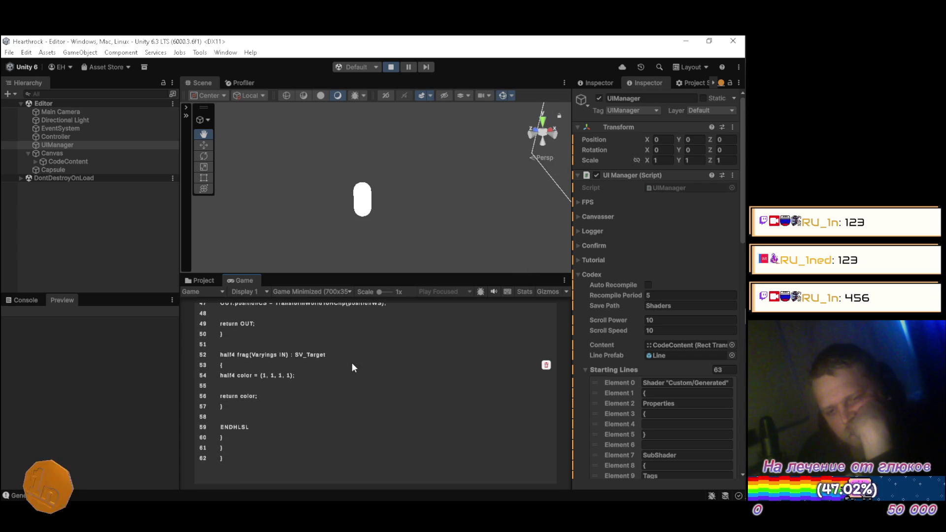
pyautogui.scroll(3, 352, 363)
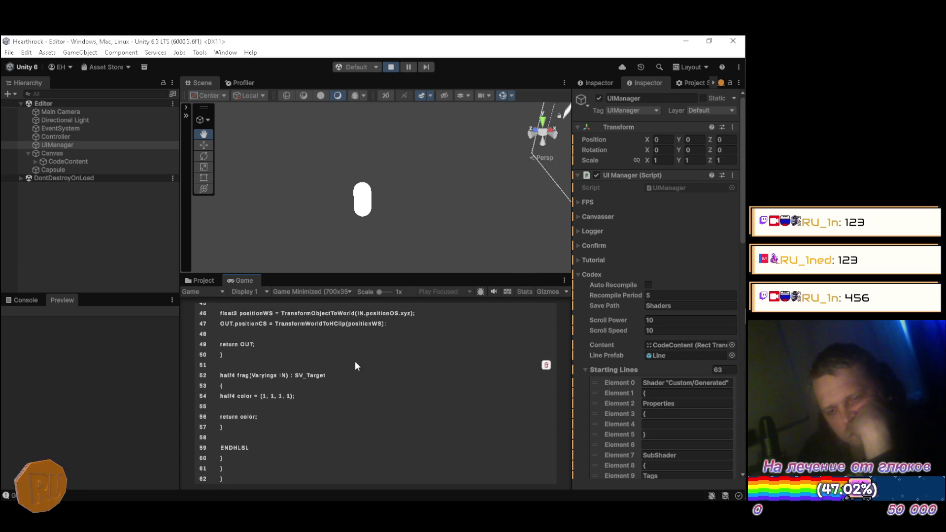
pyautogui.scroll(2, 352, 365)
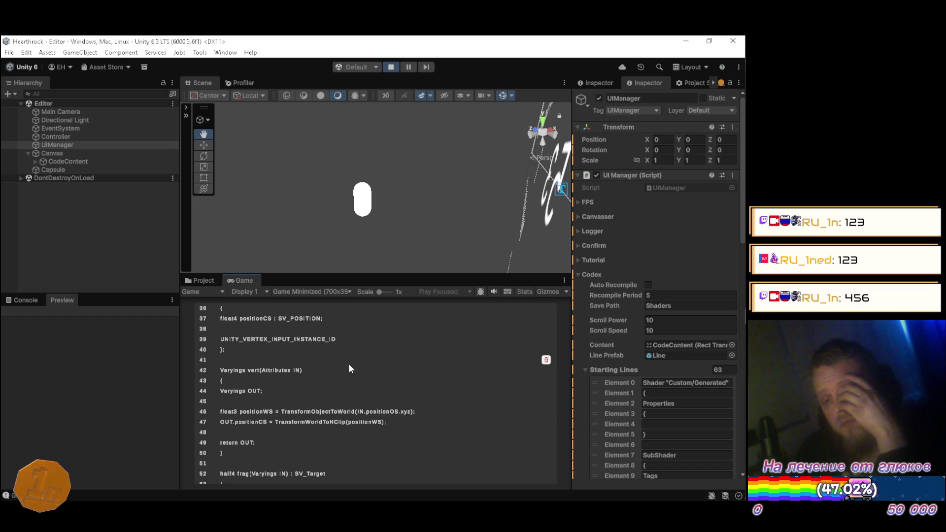
pyautogui.moveTo(732, 90)
pyautogui.click(611, 98)
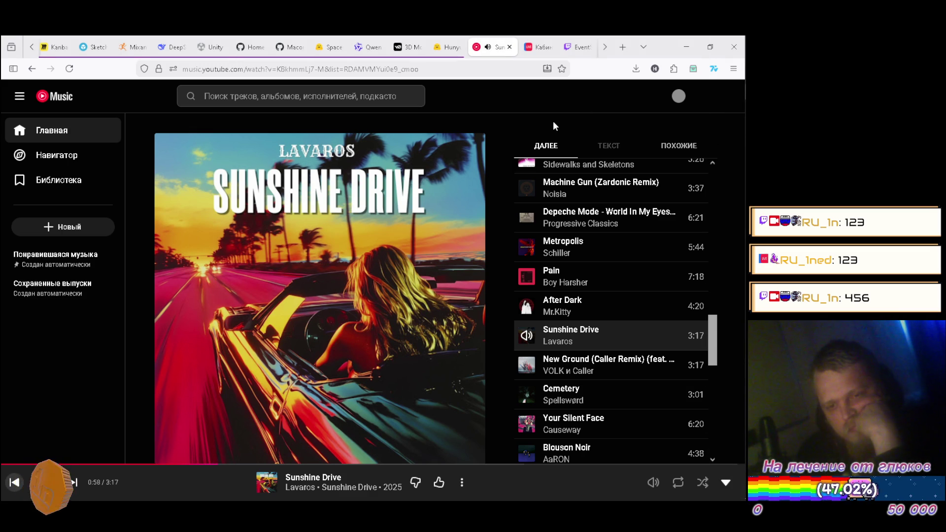
pyautogui.scroll(-1, 602, 165)
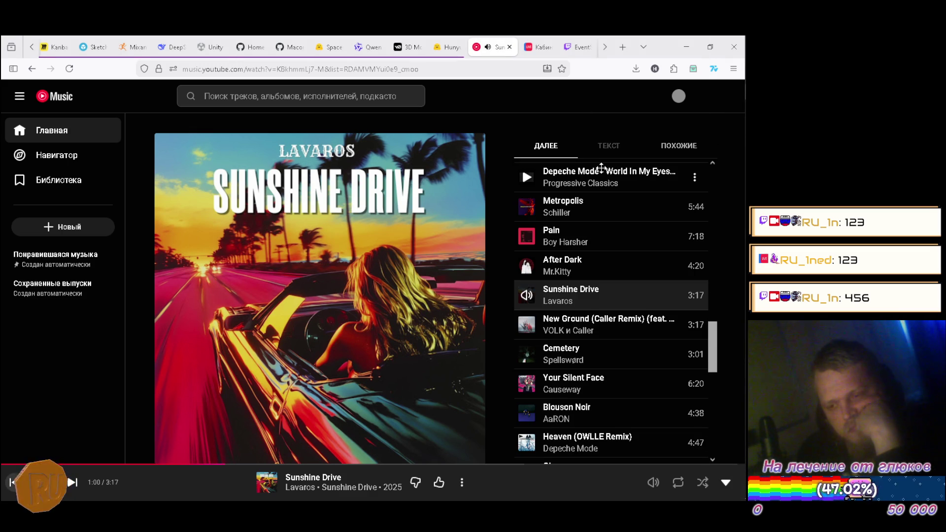
pyautogui.scroll(-1, 602, 165)
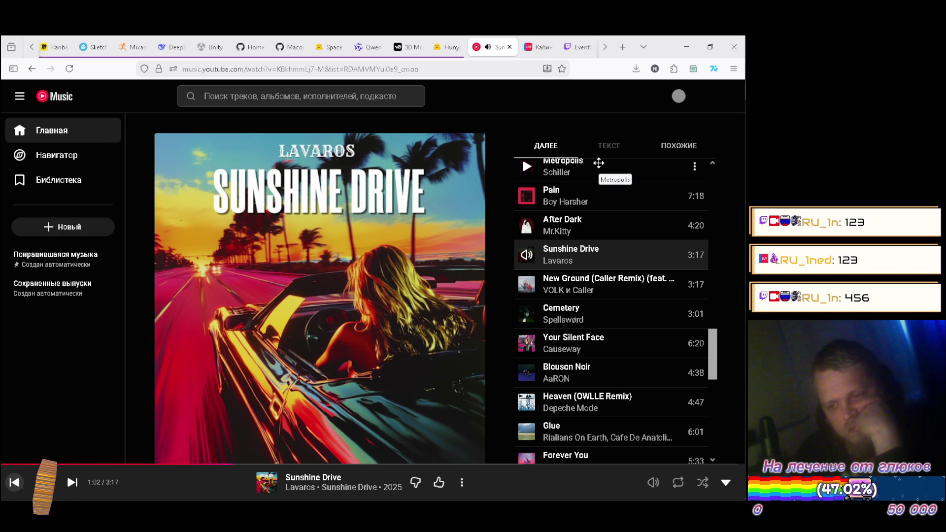
pyautogui.scroll(-1, 598, 162)
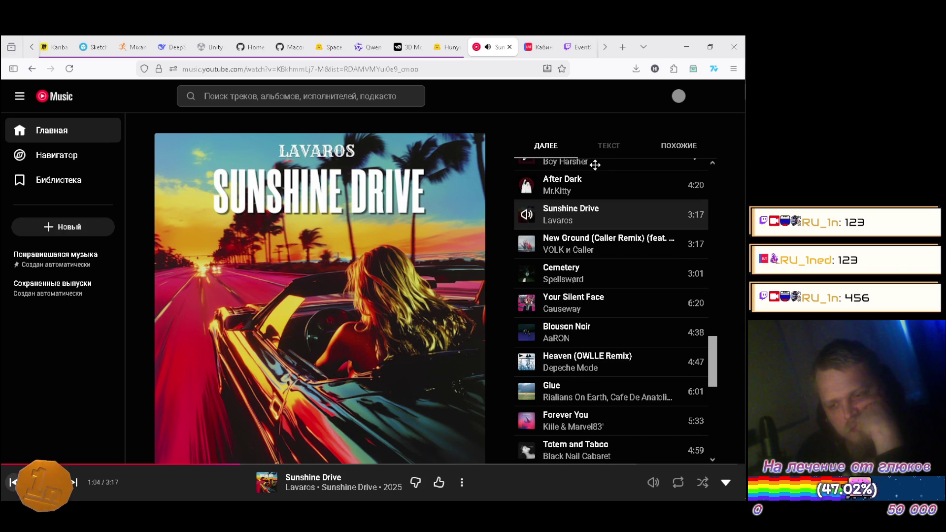
pyautogui.scroll(1, 594, 163)
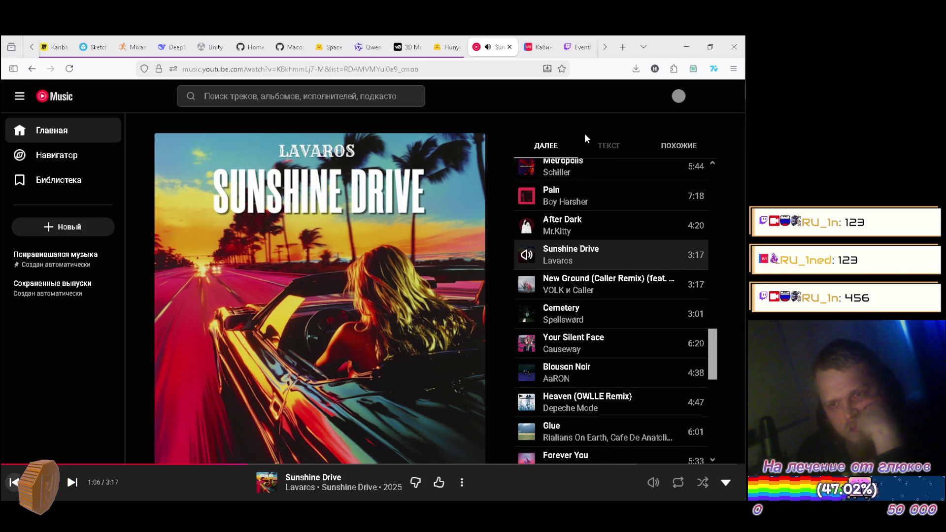
pyautogui.moveTo(743, 110)
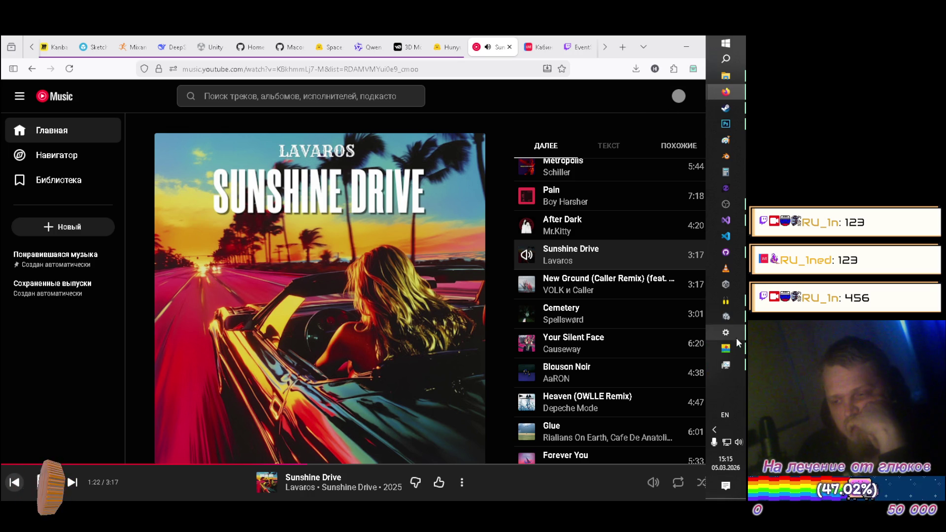
pyautogui.click(732, 320)
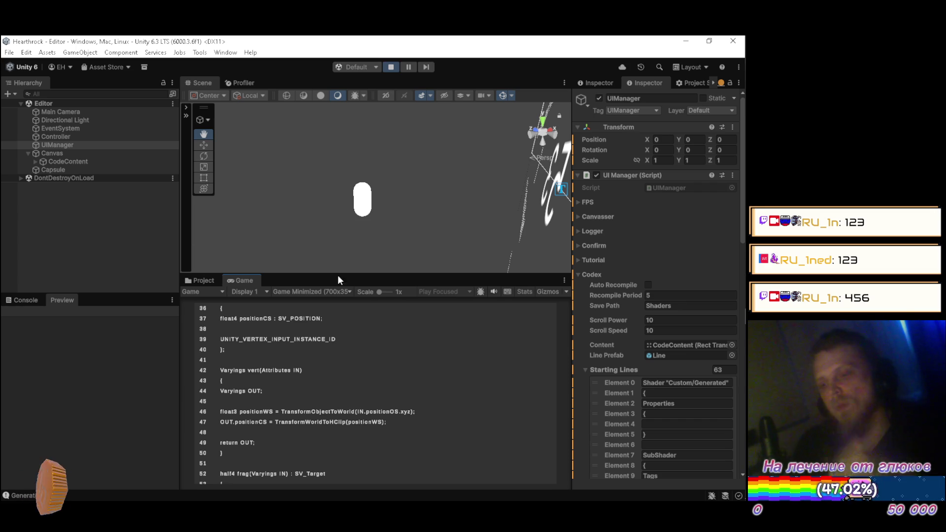
# Set the UIManager's Codex Scroll Power to 20
pyautogui.click(683, 320)
pyautogui.write('20')
pyautogui.click(238, 285)
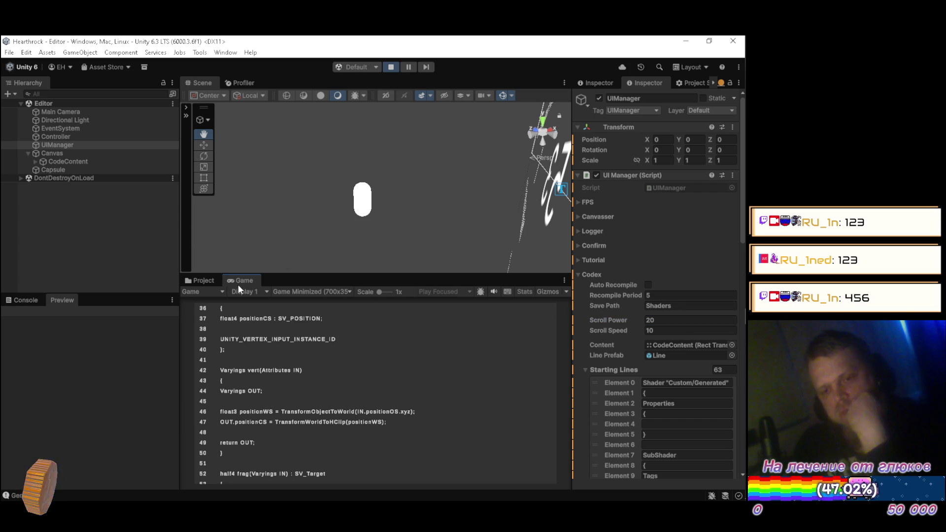
# Test the listing's scrolling, then select the Scroll Power field for another edit
pyautogui.scroll(-3, 382, 351)
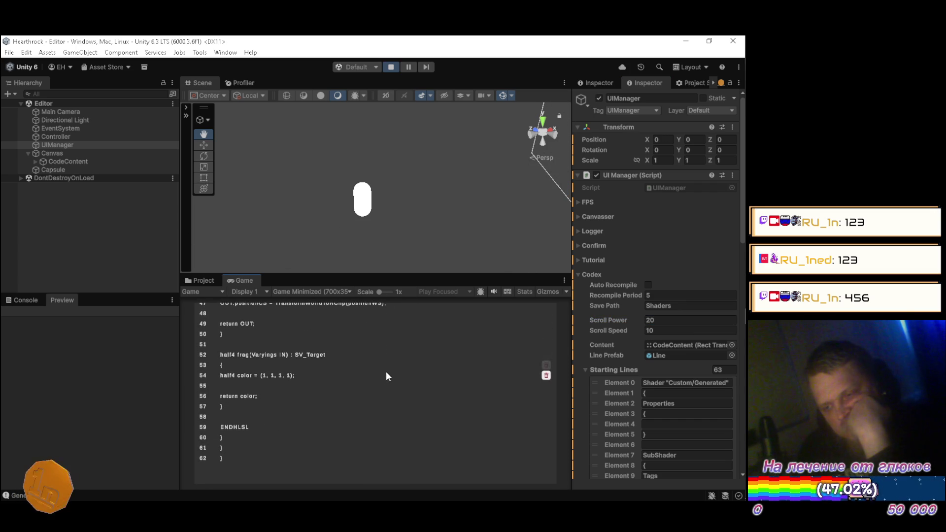
pyautogui.scroll(3, 389, 377)
pyautogui.scroll(5, 384, 372)
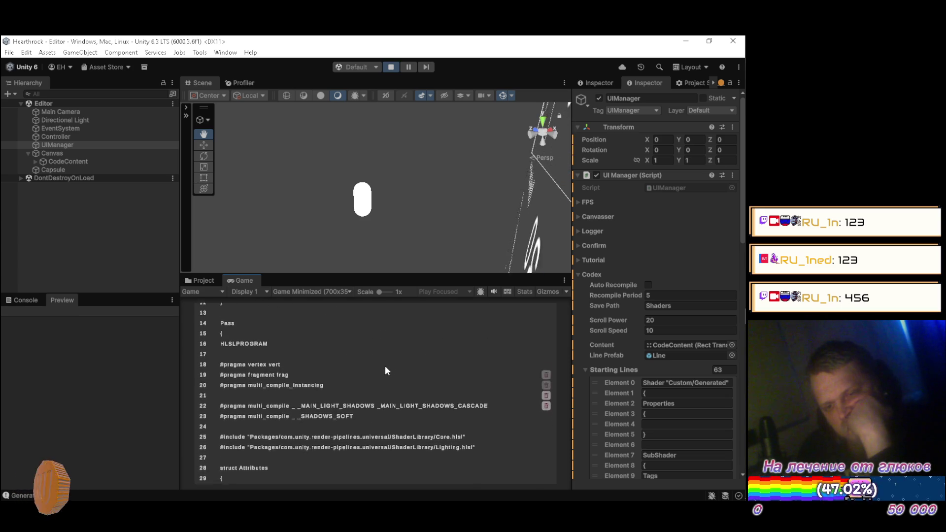
pyautogui.click(692, 321)
# Set Scroll Power to 40 and scroll the code listing up and down to test it
pyautogui.write('40')
pyautogui.click(243, 282)
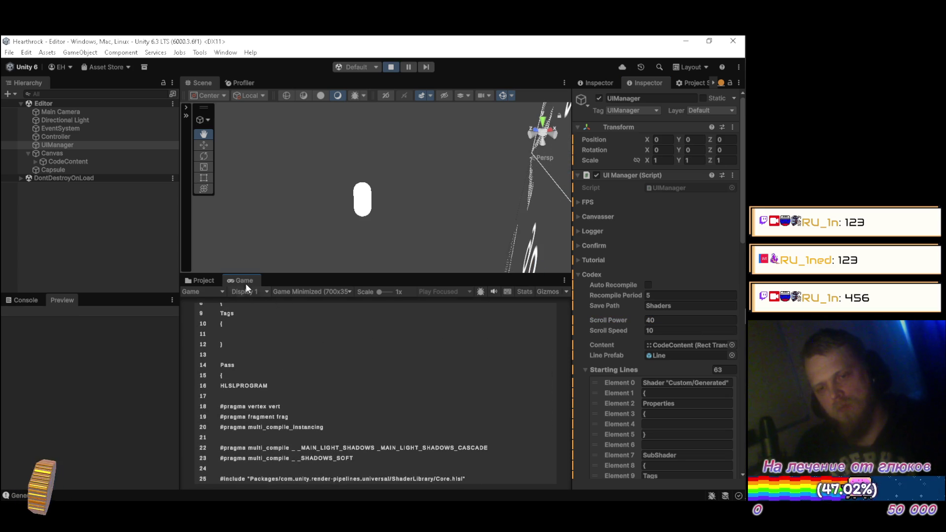
pyautogui.scroll(5, 364, 383)
pyautogui.scroll(-5, 370, 382)
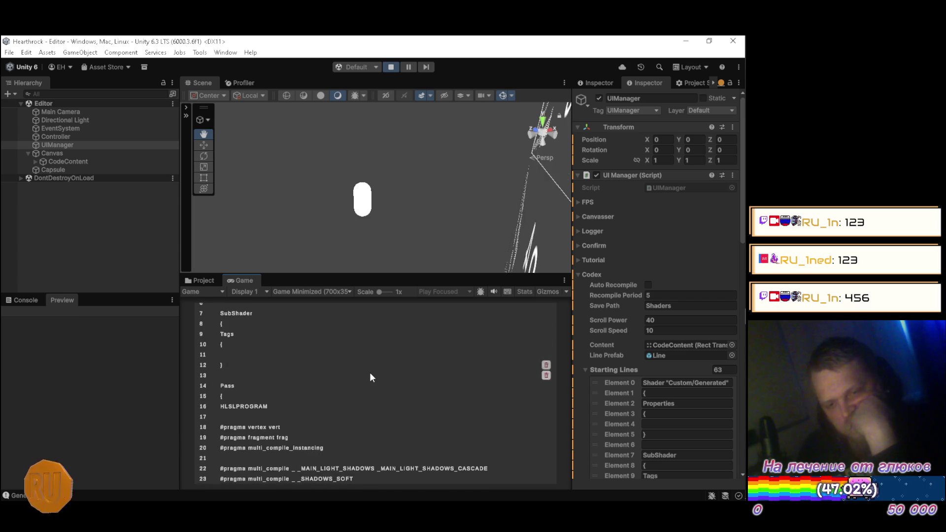
pyautogui.scroll(-4, 370, 387)
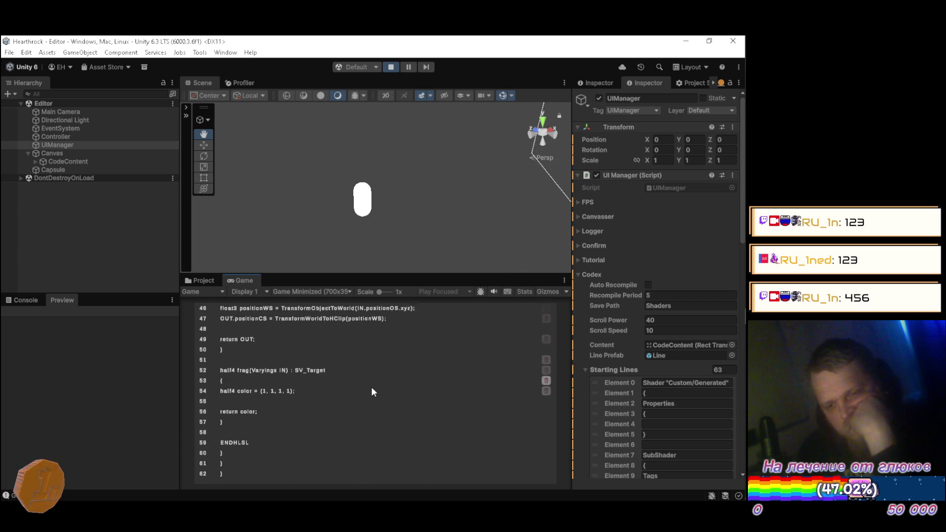
pyautogui.scroll(9, 372, 401)
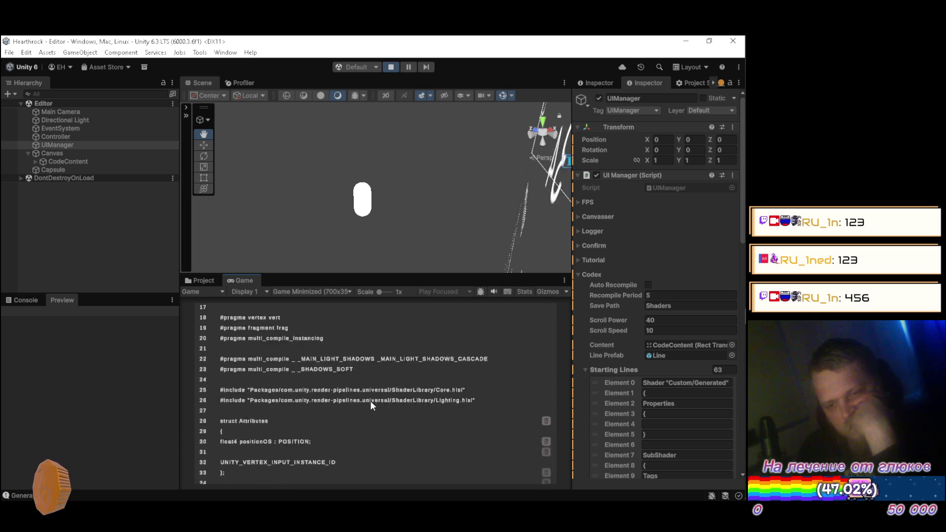
pyautogui.scroll(-2, 368, 398)
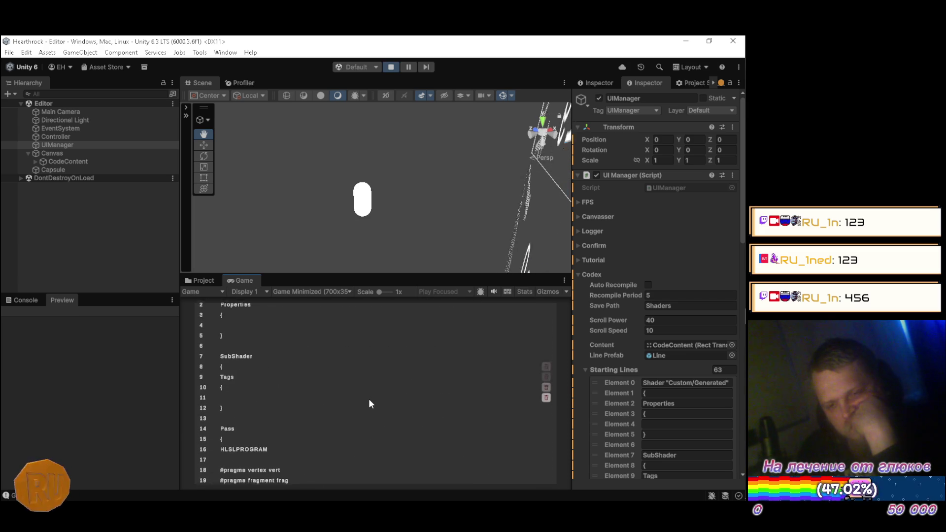
pyautogui.scroll(-2, 368, 403)
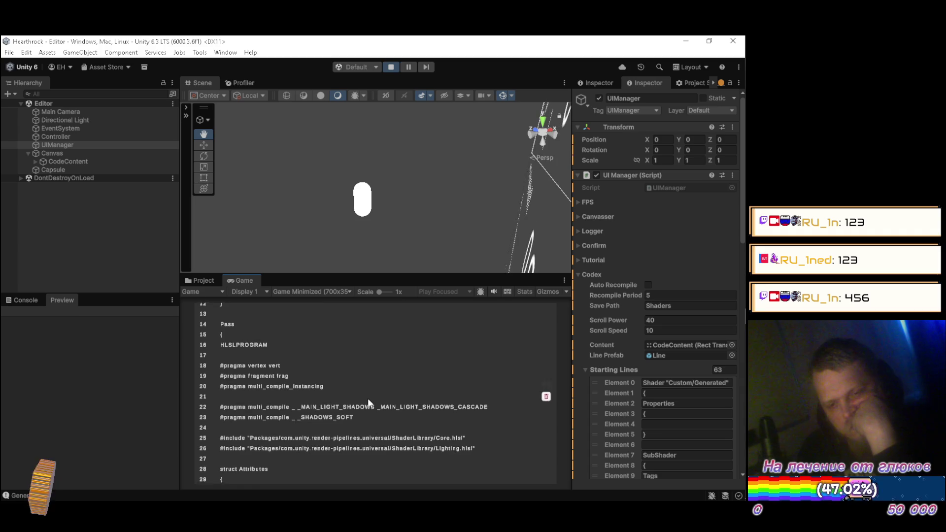
pyautogui.scroll(-3, 368, 400)
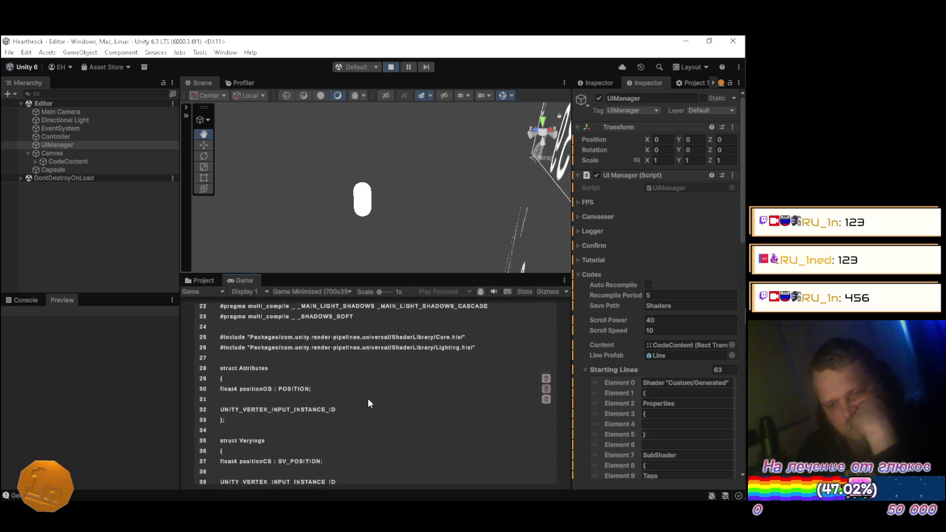
pyautogui.scroll(-3, 367, 403)
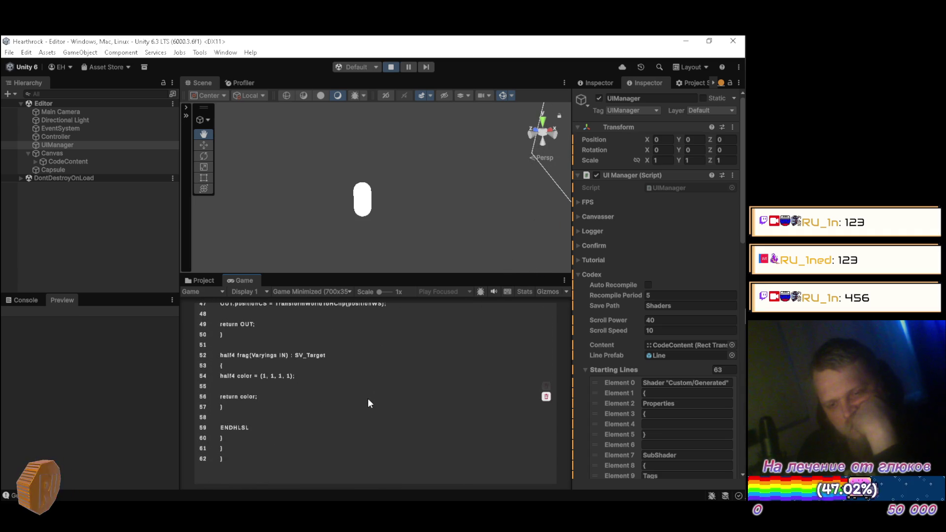
pyautogui.scroll(2, 368, 403)
pyautogui.scroll(8, 368, 402)
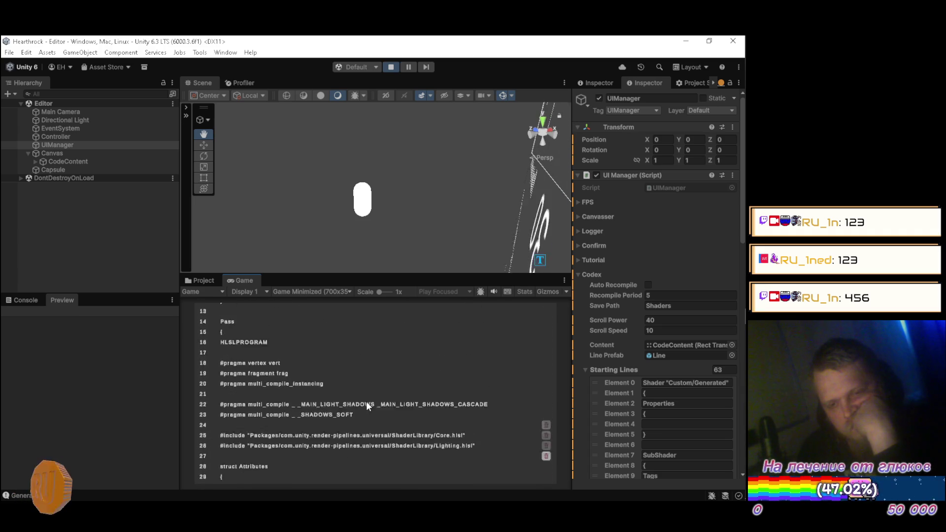
pyautogui.scroll(-5, 363, 401)
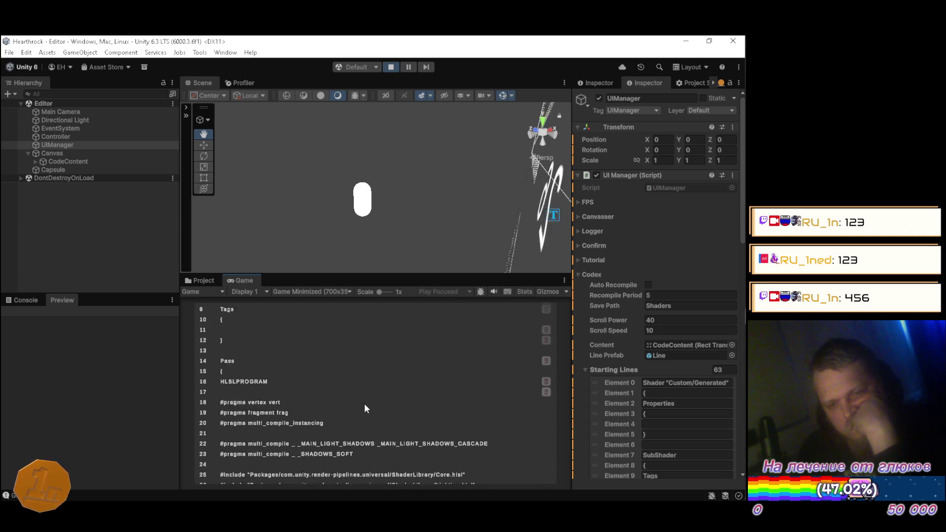
pyautogui.scroll(-3, 364, 405)
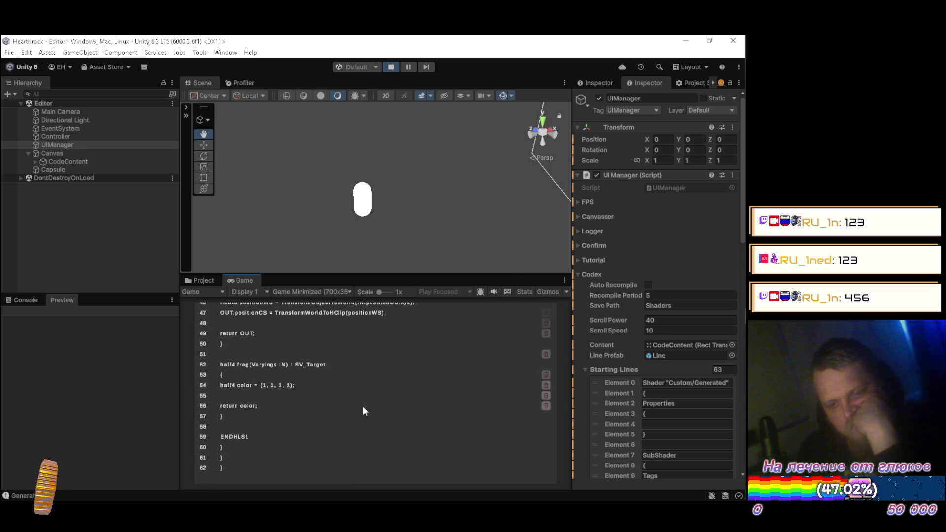
# Keep scrolling the shader listing to confirm it moves smoothly
pyautogui.scroll(4, 357, 405)
pyautogui.scroll(7, 356, 406)
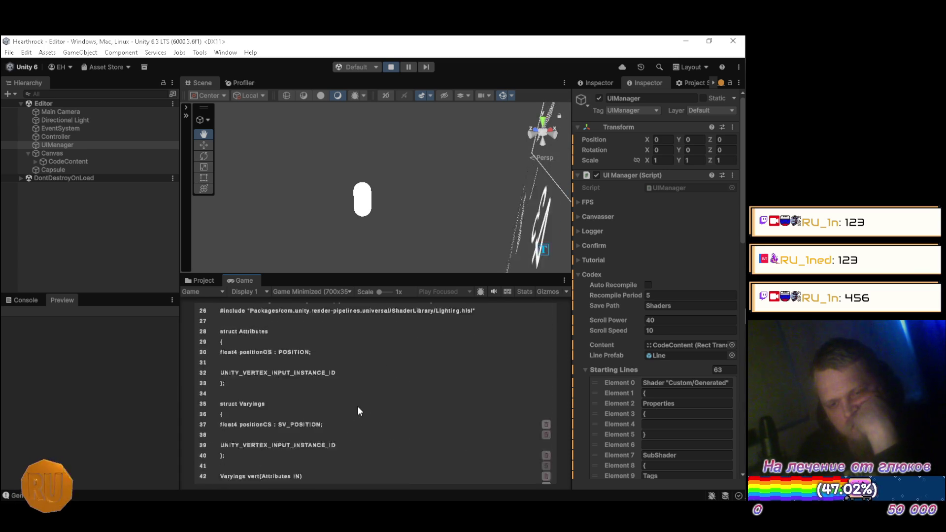
pyautogui.scroll(-3, 363, 415)
pyautogui.scroll(-4, 362, 418)
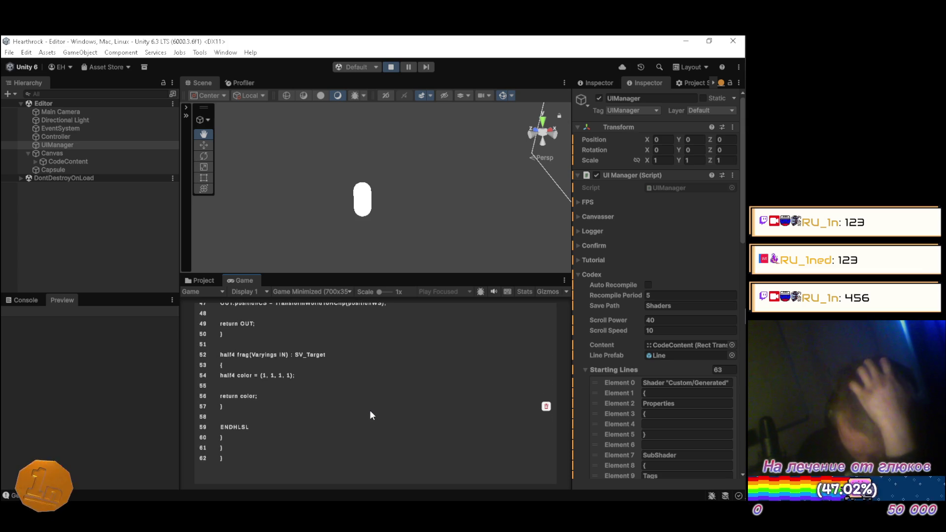
pyautogui.scroll(2, 368, 415)
pyautogui.scroll(5, 365, 416)
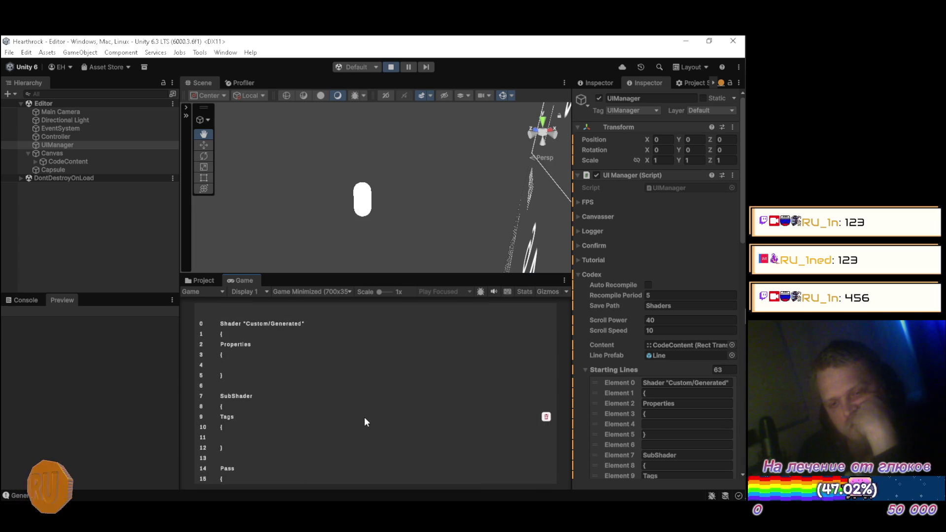
pyautogui.scroll(-5, 365, 417)
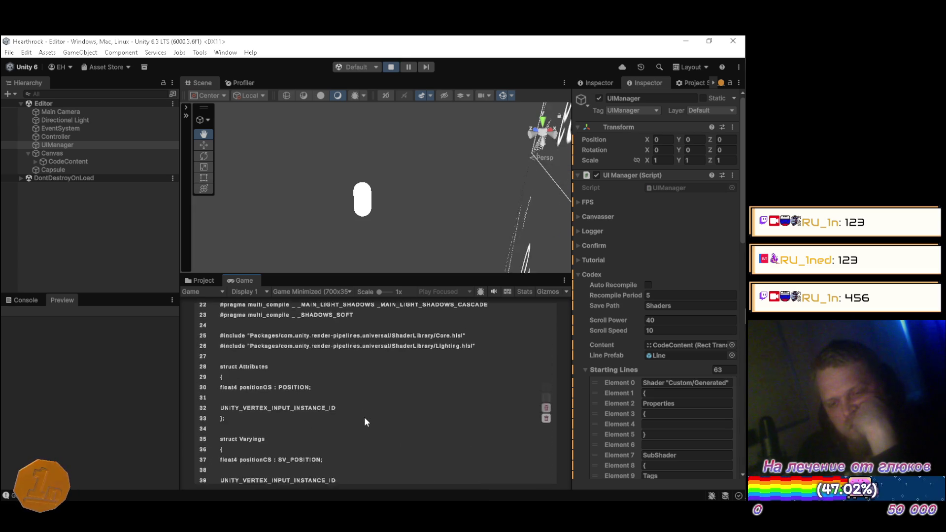
pyautogui.scroll(-3, 366, 420)
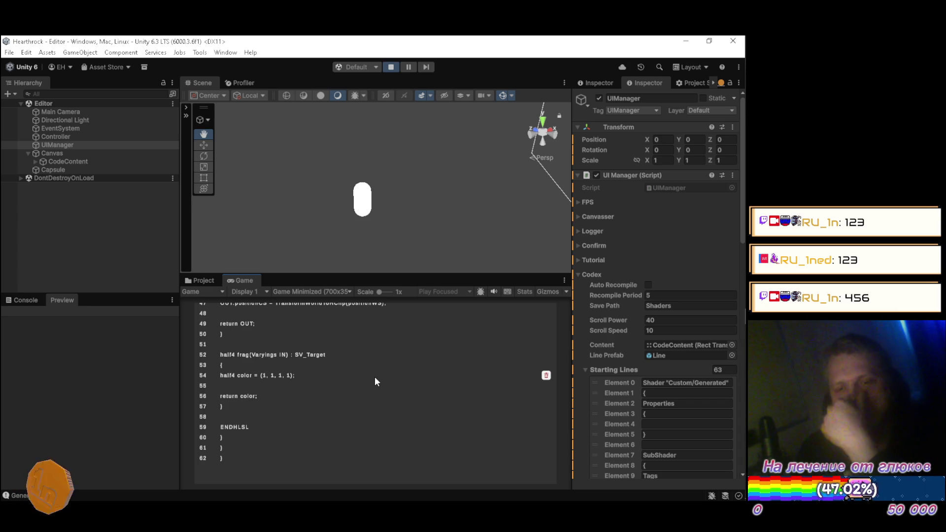
pyautogui.scroll(10, 373, 381)
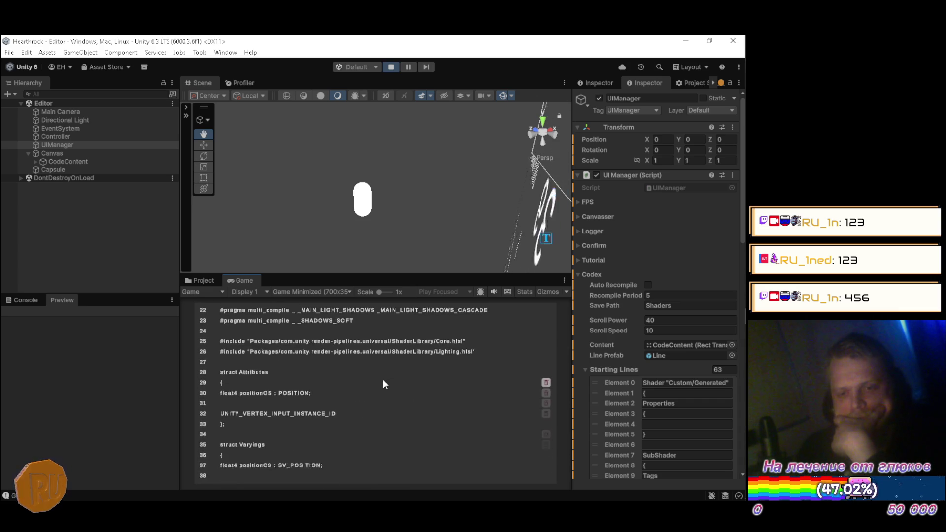
pyautogui.scroll(3, 379, 382)
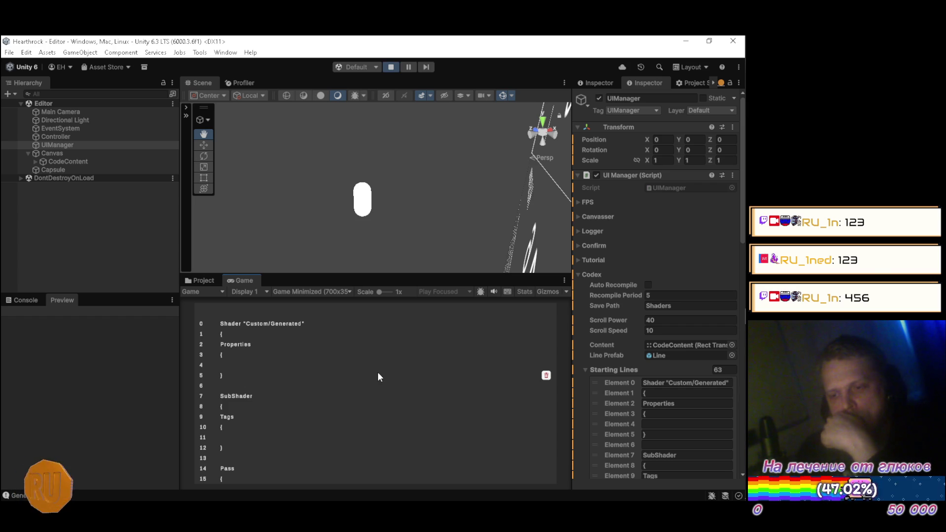
pyautogui.scroll(-2, 378, 373)
pyautogui.scroll(-10, 378, 374)
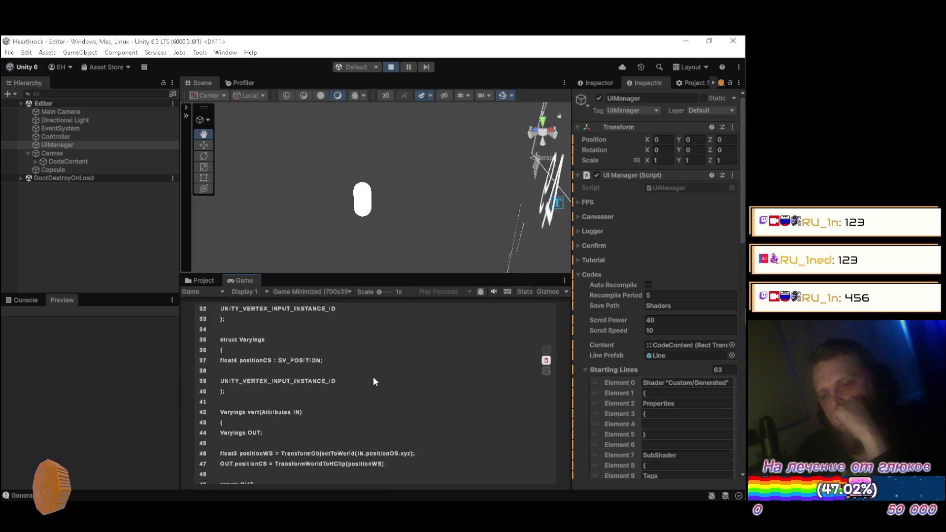
pyautogui.scroll(6, 379, 377)
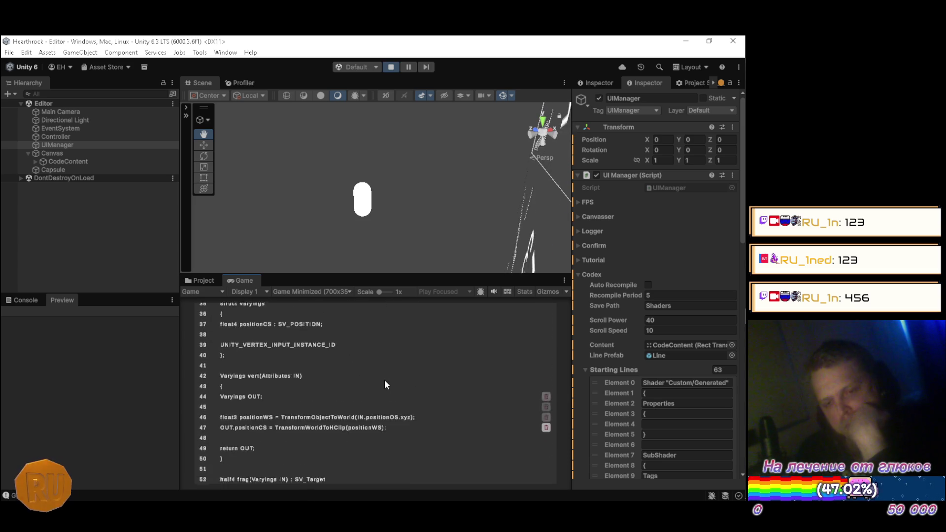
pyautogui.scroll(9, 386, 385)
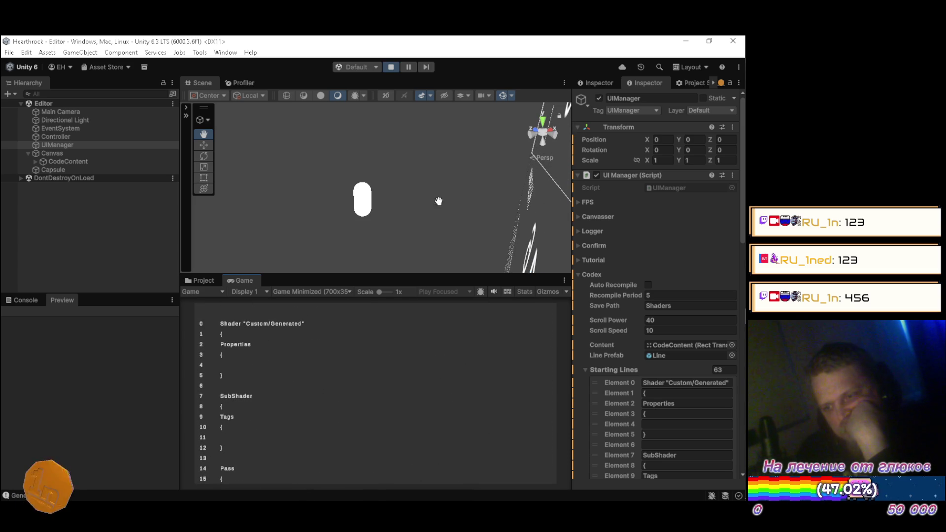
# Stop the game, re-enter 40 for Scroll Power, and bring up the Steam Library
pyautogui.click(394, 69)
pyautogui.click(659, 320)
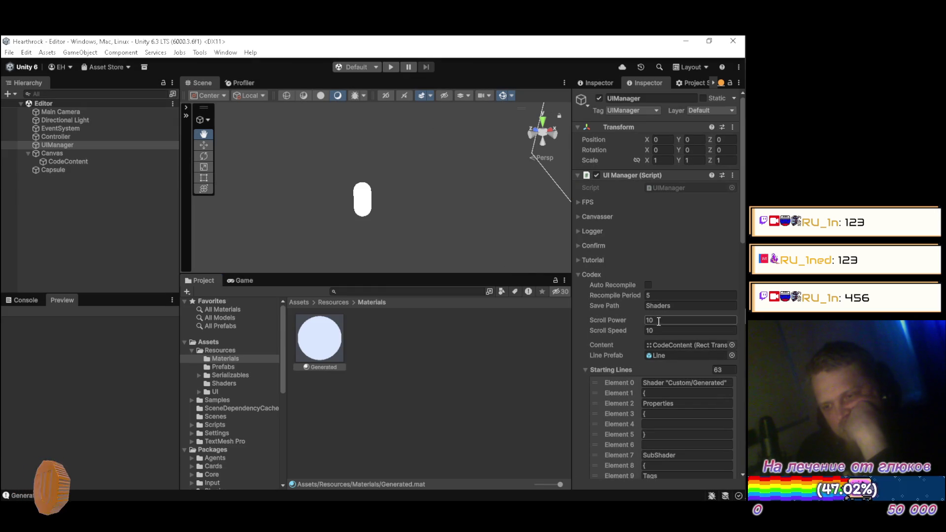
pyautogui.write('40')
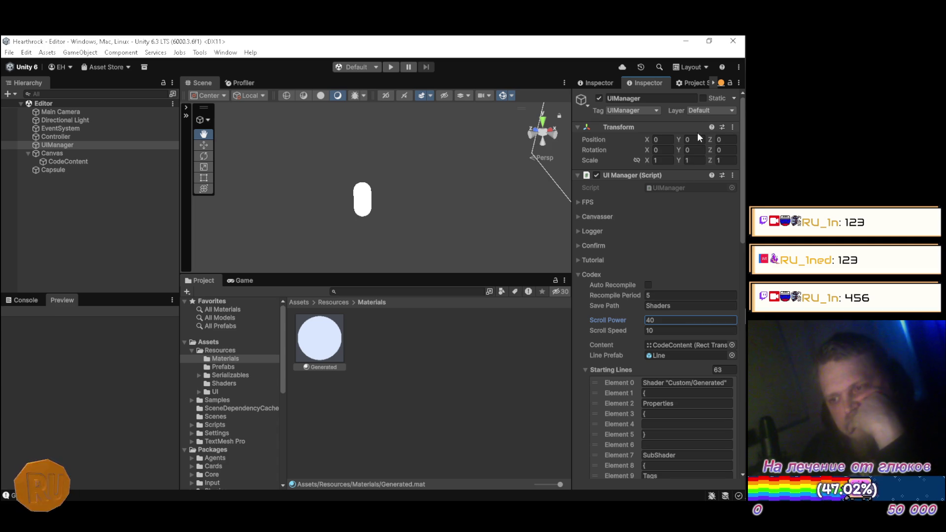
pyautogui.moveTo(731, 150)
pyautogui.click(735, 106)
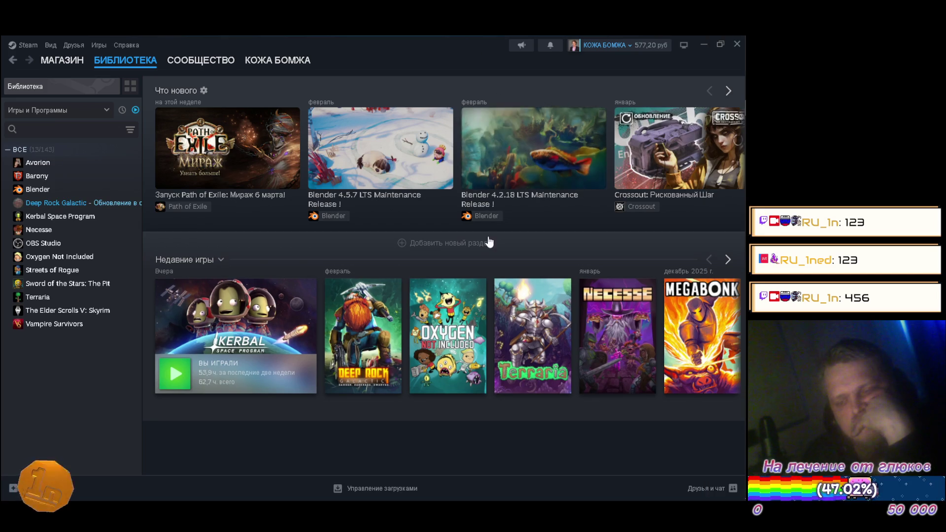
pyautogui.click(536, 301)
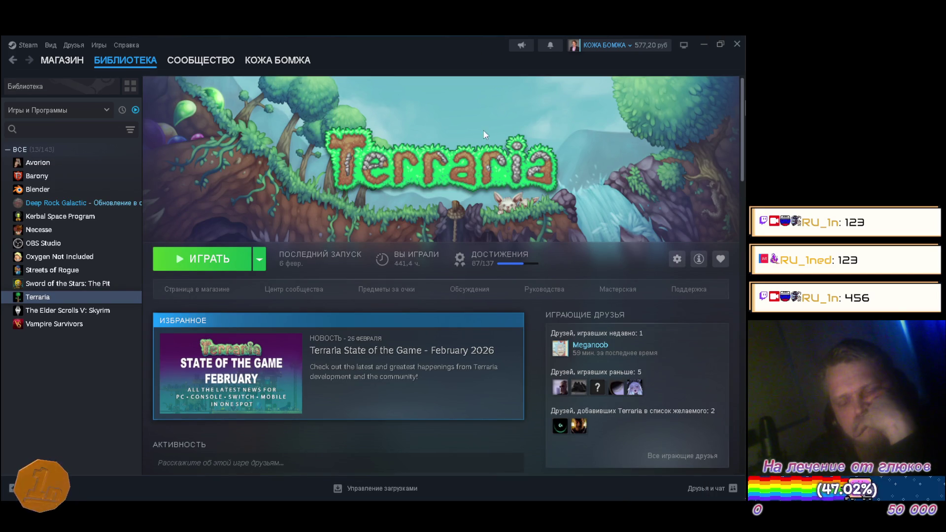
pyautogui.click(70, 230)
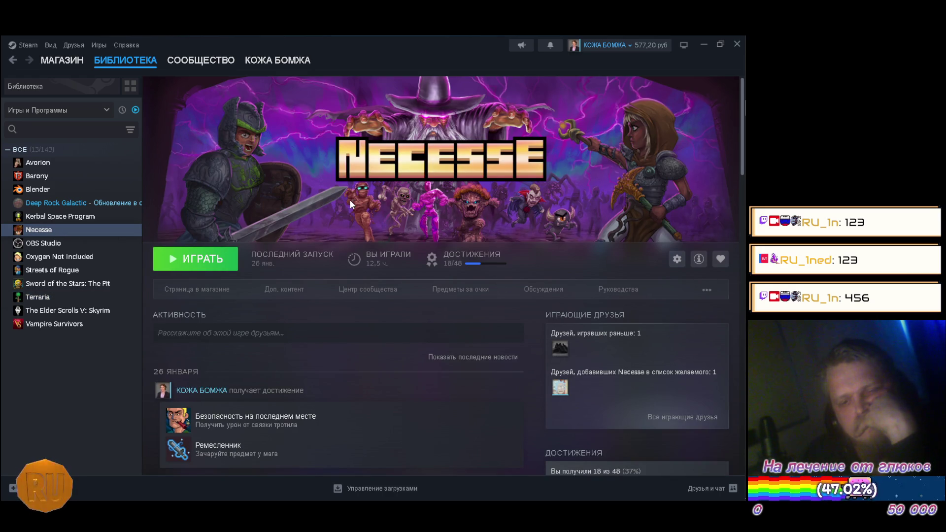
pyautogui.scroll(-2, 347, 202)
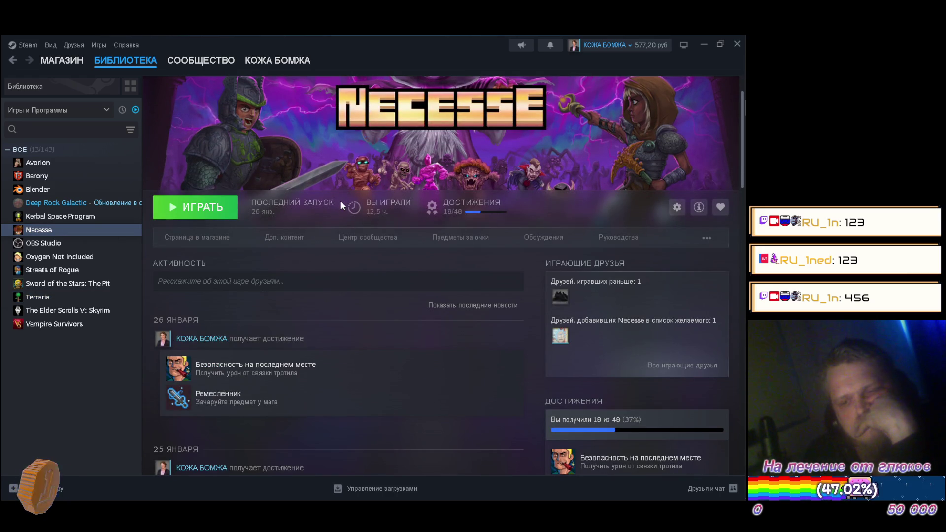
pyautogui.scroll(-5, 340, 200)
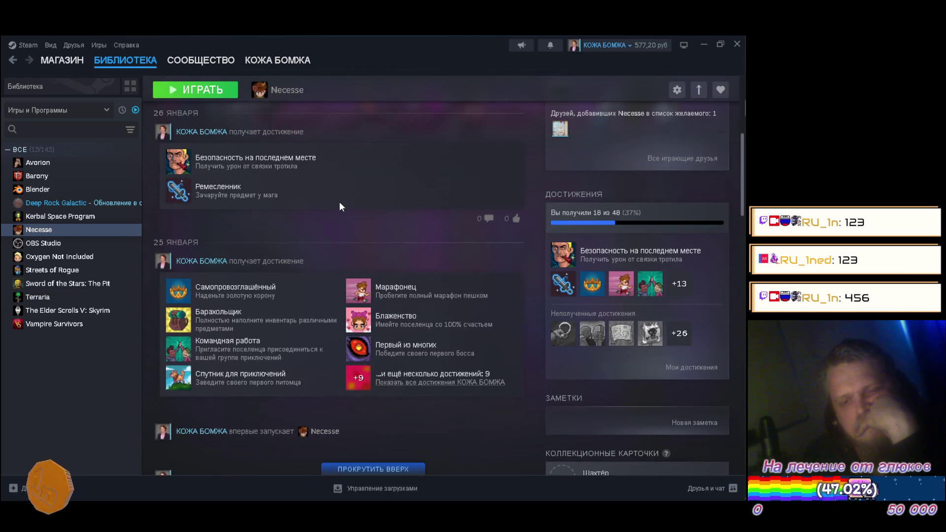
pyautogui.scroll(-2, 339, 202)
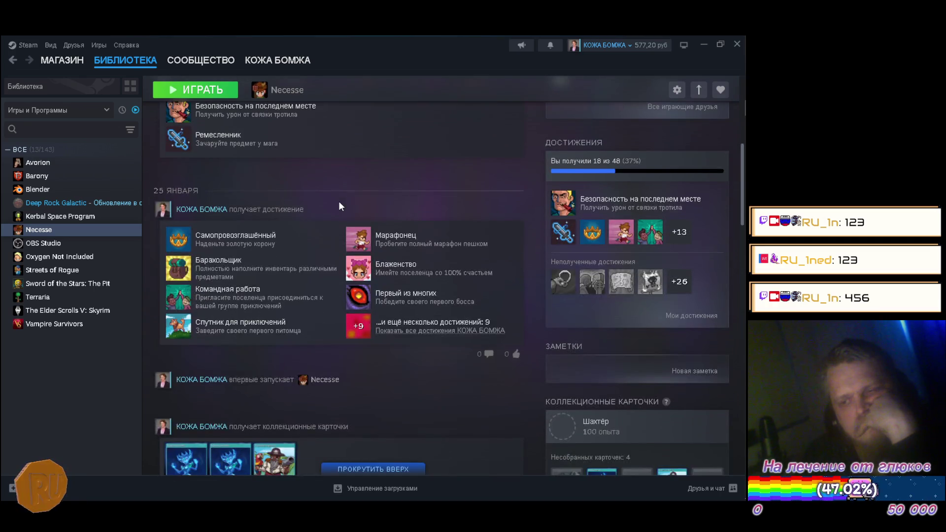
pyautogui.scroll(5, 338, 201)
pyautogui.scroll(-5, 331, 203)
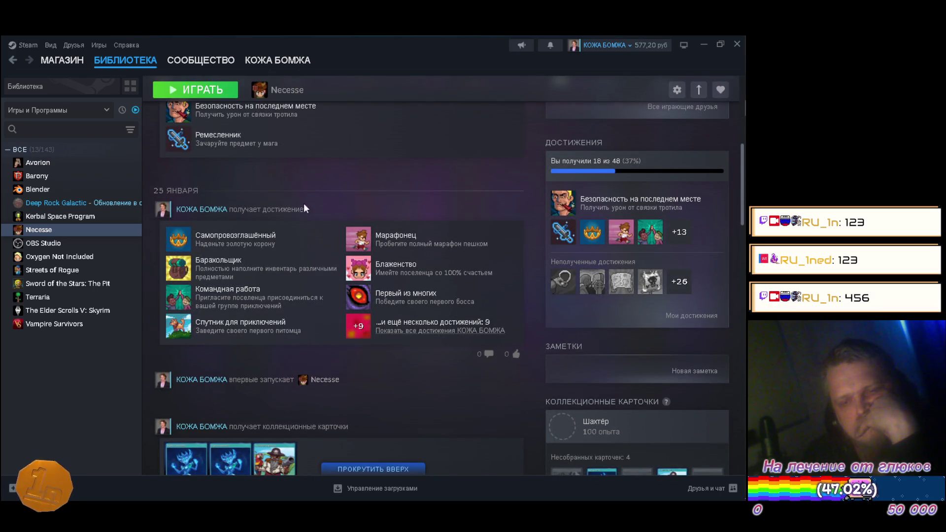
pyautogui.click(37, 261)
pyautogui.scroll(-3, 373, 207)
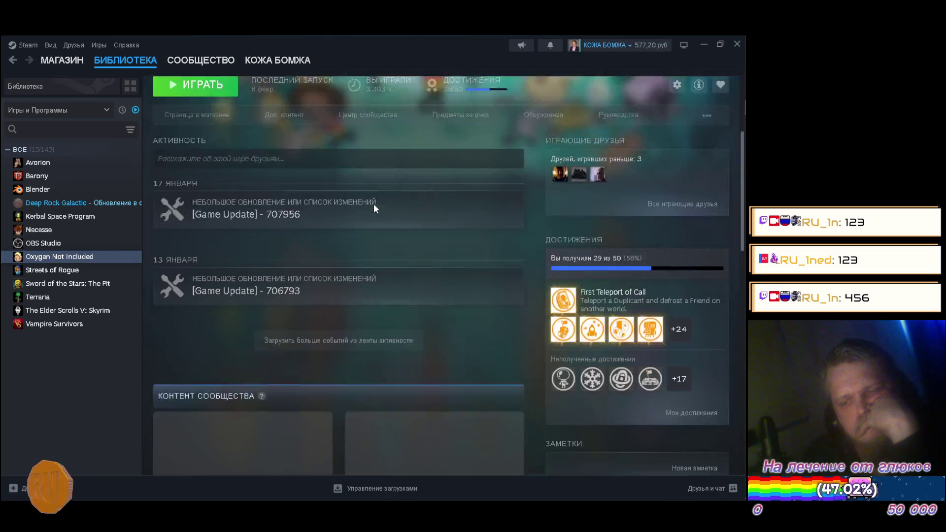
pyautogui.scroll(5, 373, 204)
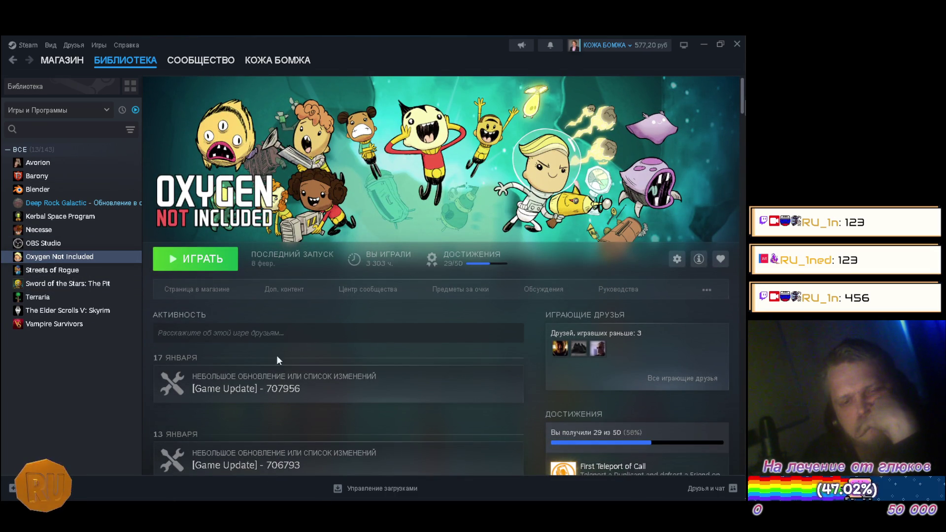
pyautogui.click(124, 202)
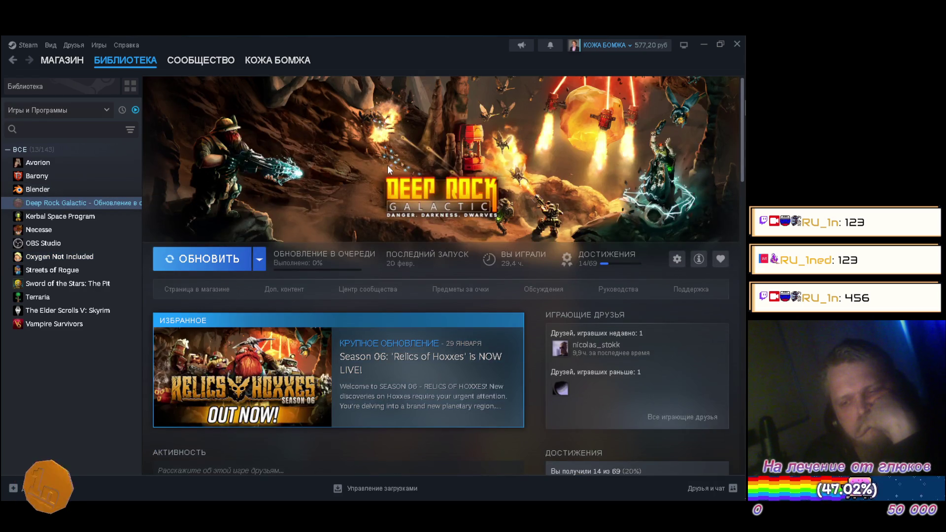
pyautogui.scroll(-8, 387, 165)
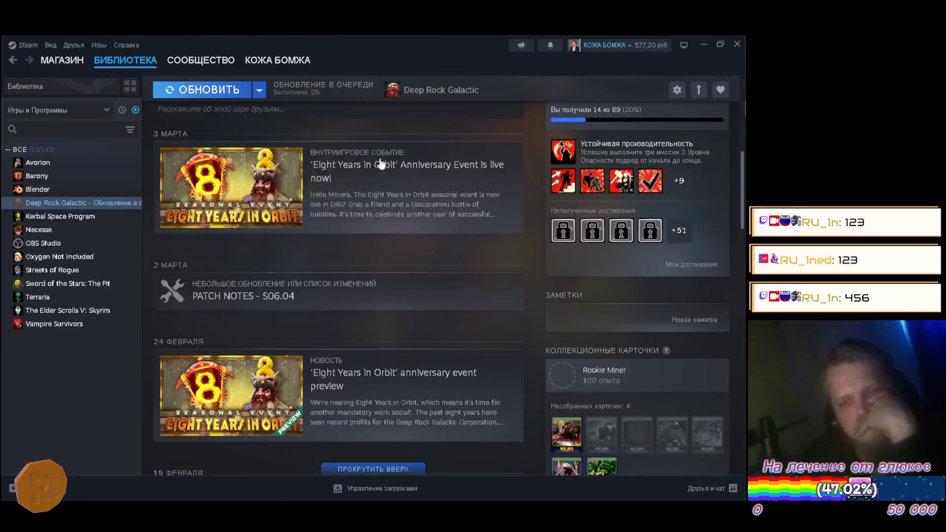
pyautogui.scroll(10, 375, 167)
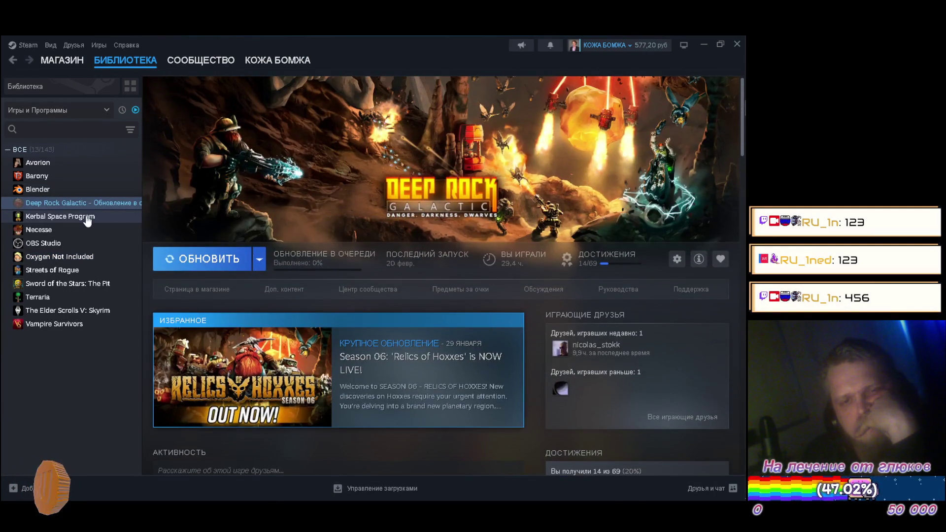
pyautogui.click(88, 218)
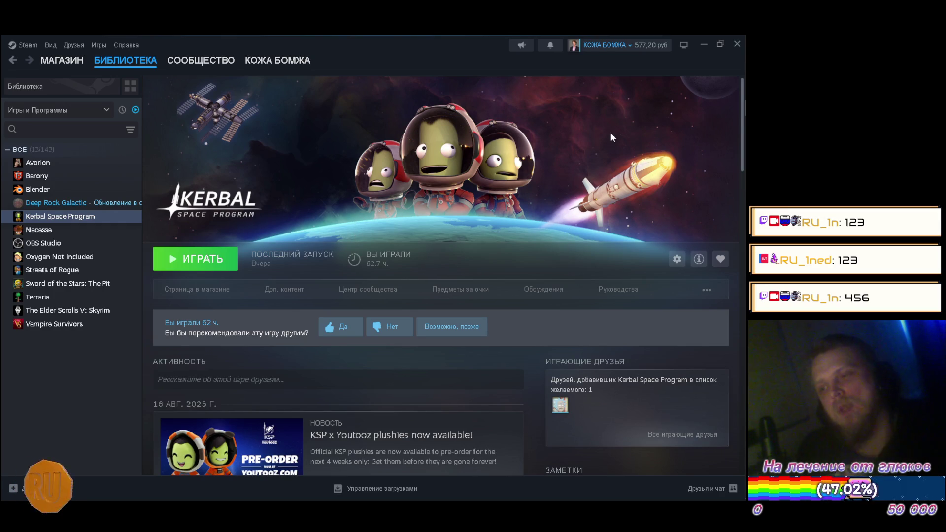
pyautogui.click(737, 45)
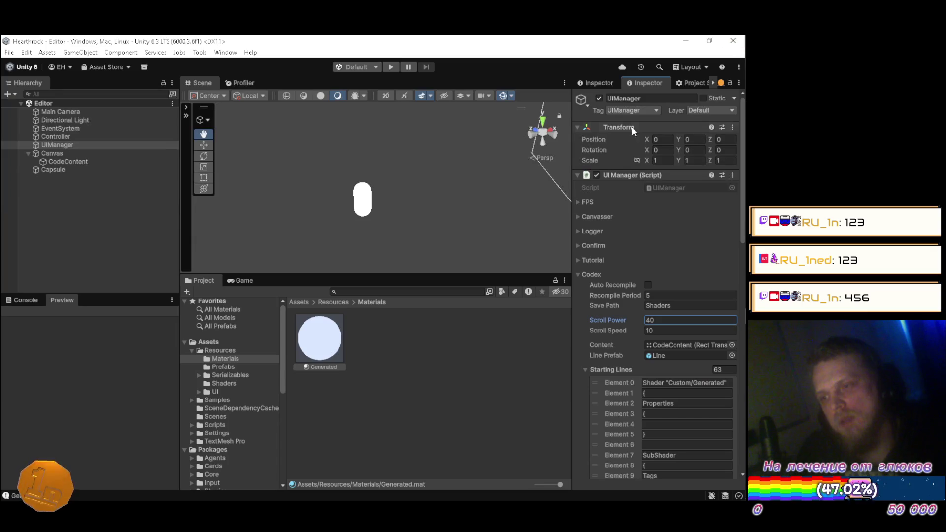
# Clear the selection in the Materials folder so the Inspector is empty, then switch to GitHub Desktop
pyautogui.click(433, 351)
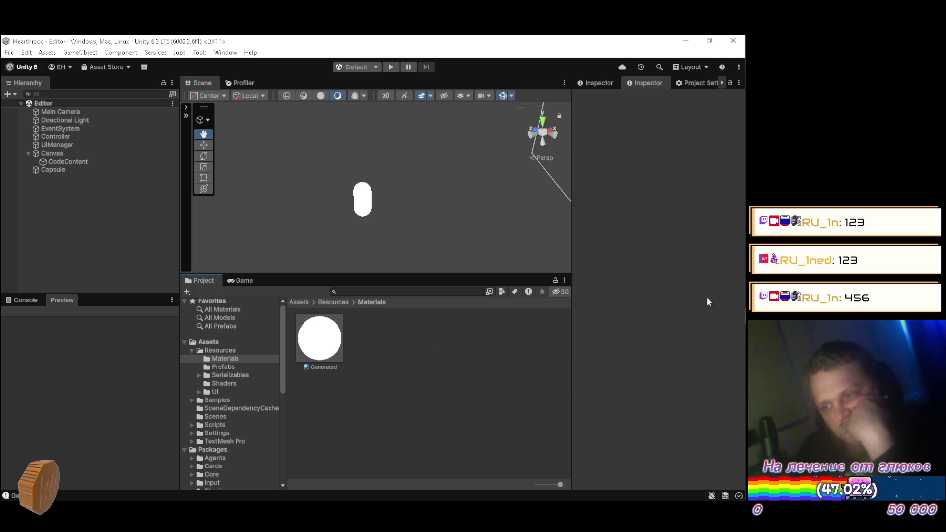
pyautogui.moveTo(709, 258)
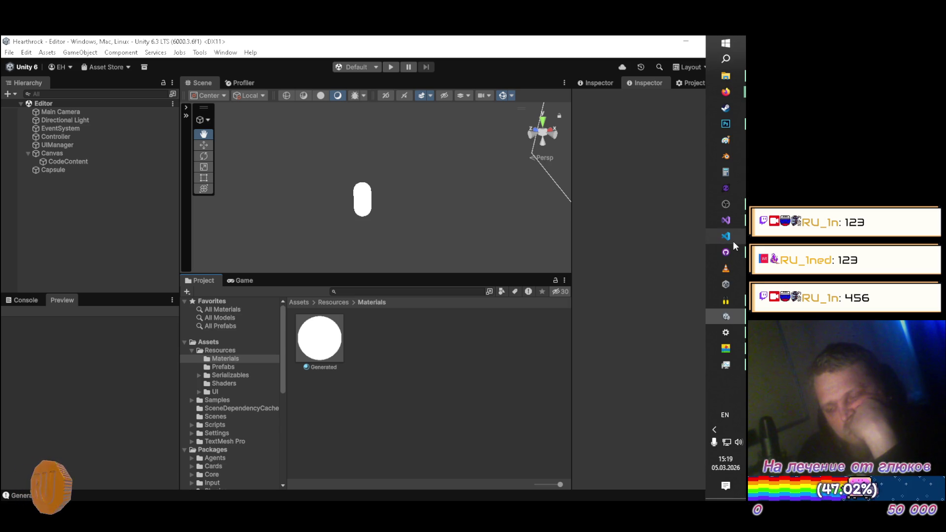
pyautogui.click(733, 260)
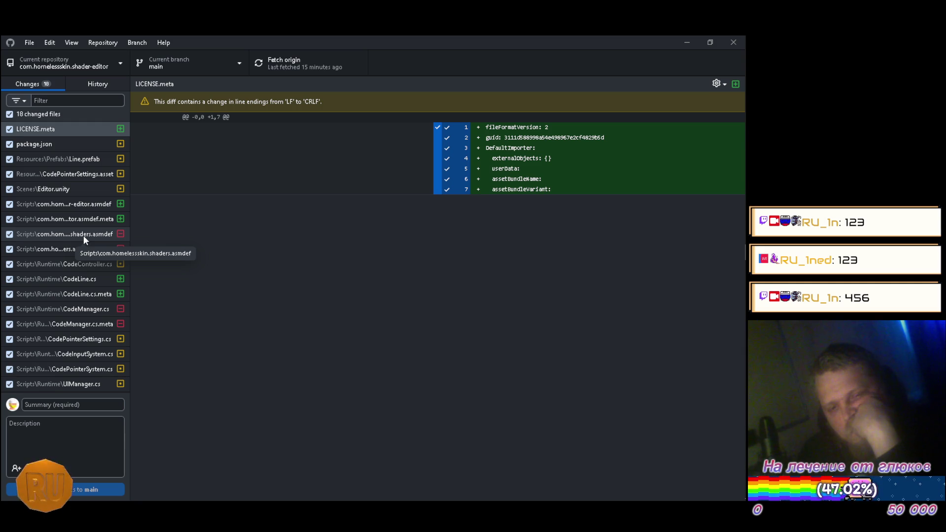
# Review shader-editor's changed files, the LICENSE.meta diff and its commit history
pyautogui.click(75, 60)
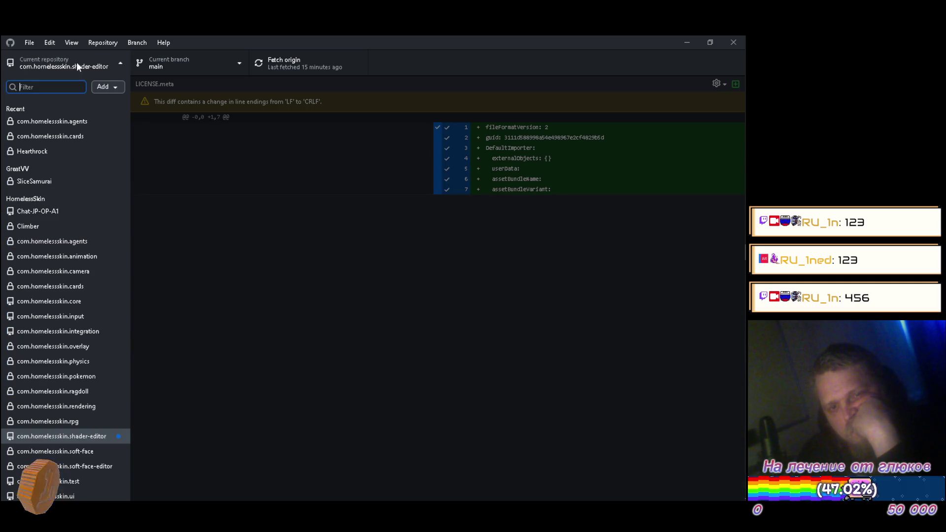
pyautogui.scroll(-4, 72, 209)
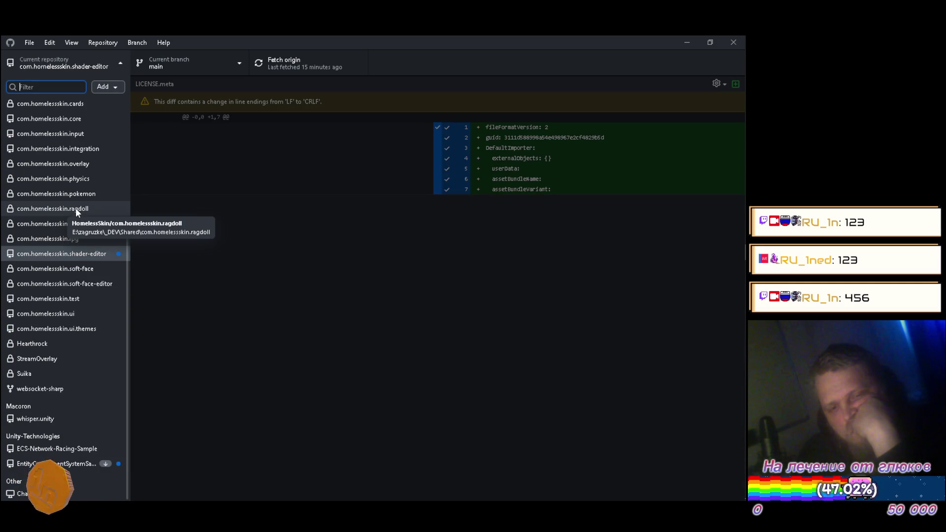
pyautogui.scroll(4, 74, 195)
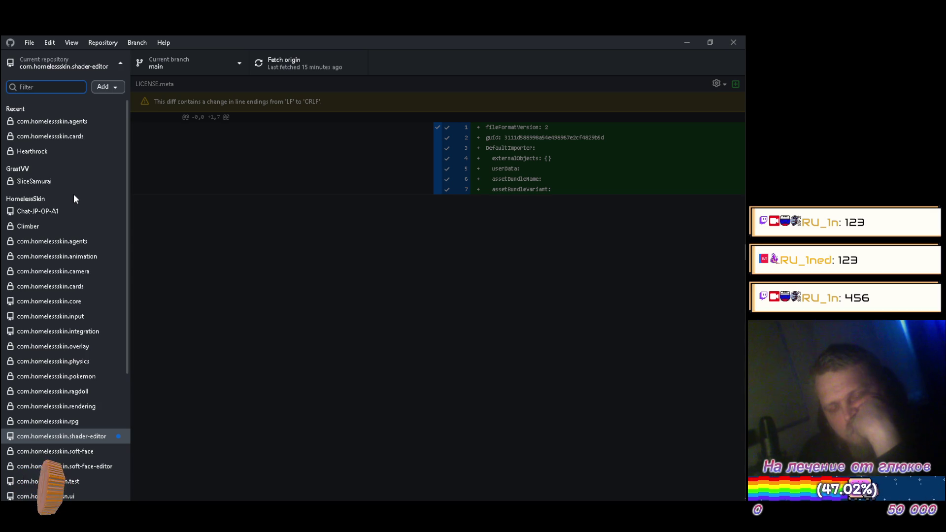
pyautogui.scroll(-4, 73, 196)
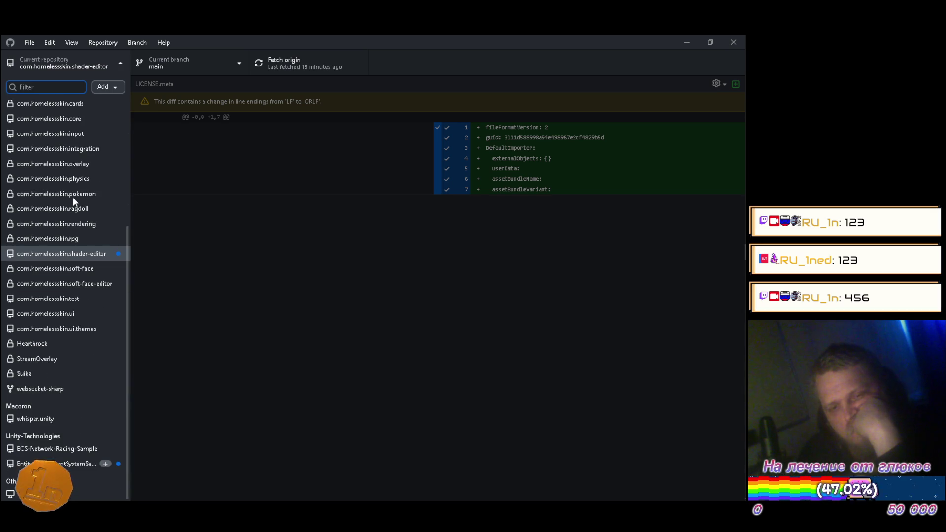
pyautogui.click(237, 240)
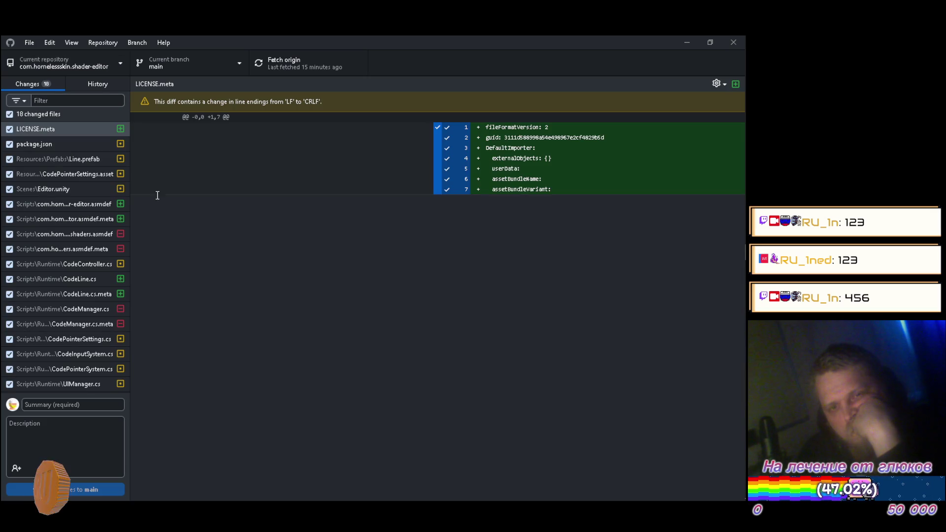
pyautogui.click(82, 134)
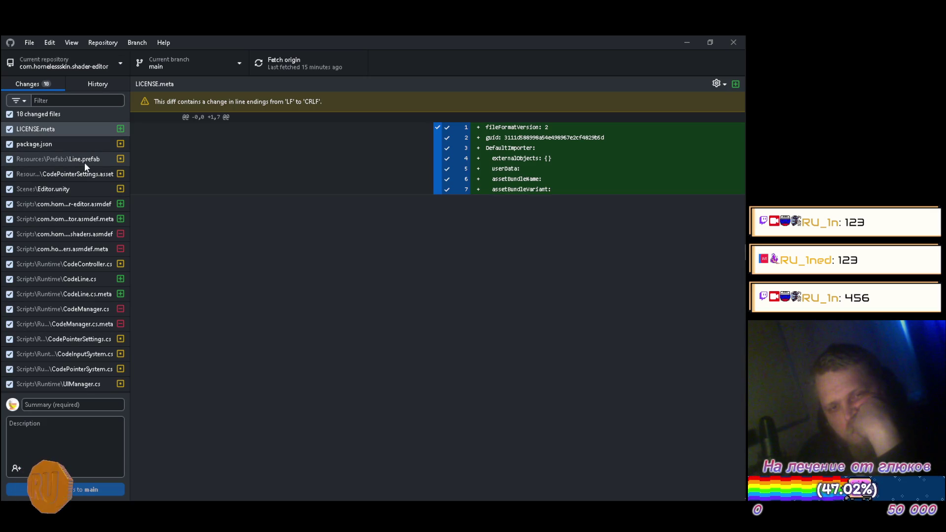
pyautogui.click(93, 83)
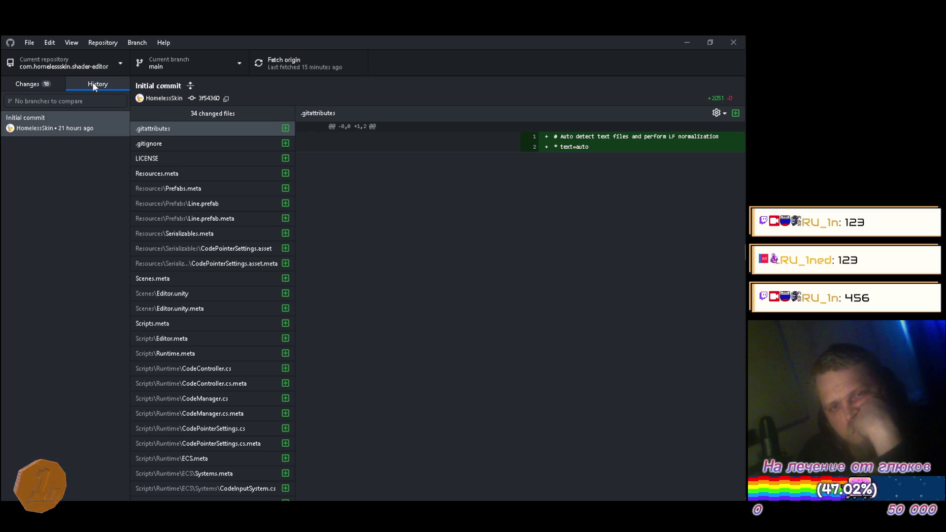
pyautogui.click(17, 81)
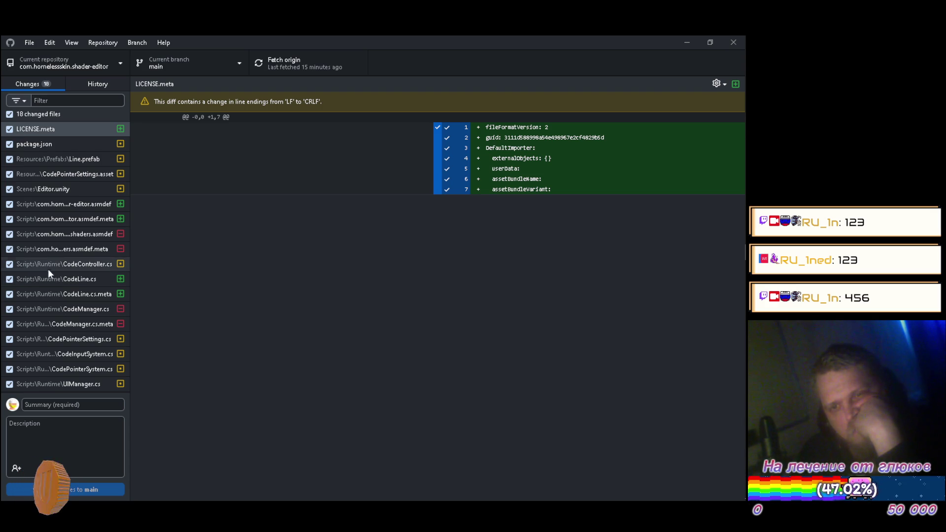
# Switch the current repository to com.homelessskin.ui
pyautogui.click(87, 55)
pyautogui.scroll(-5, 74, 207)
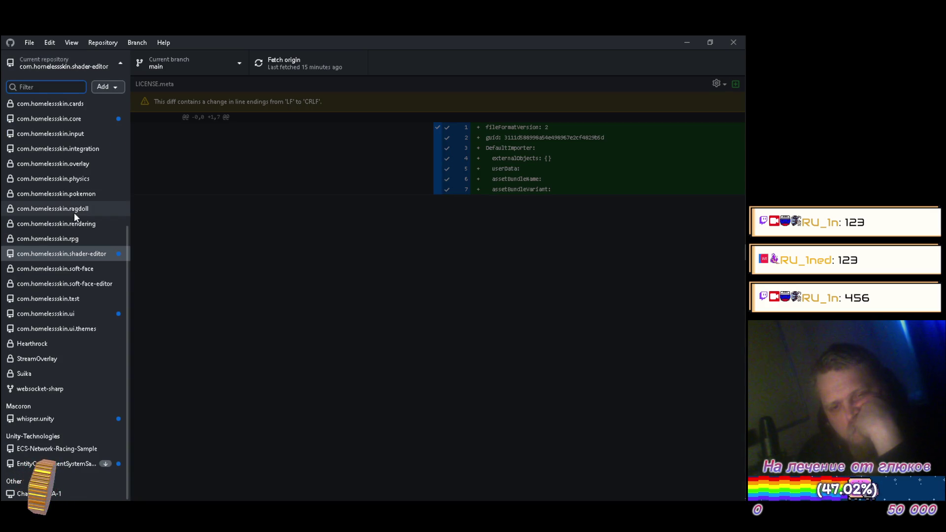
pyautogui.click(73, 314)
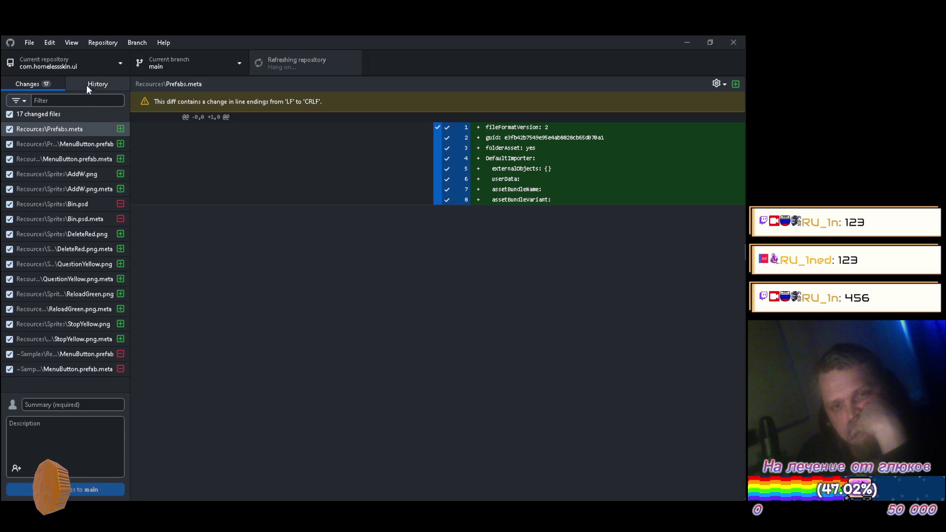
pyautogui.click(69, 66)
# Switch to com.homelessskin.input and read through the PointerSystem.cs diff
pyautogui.scroll(-3, 58, 379)
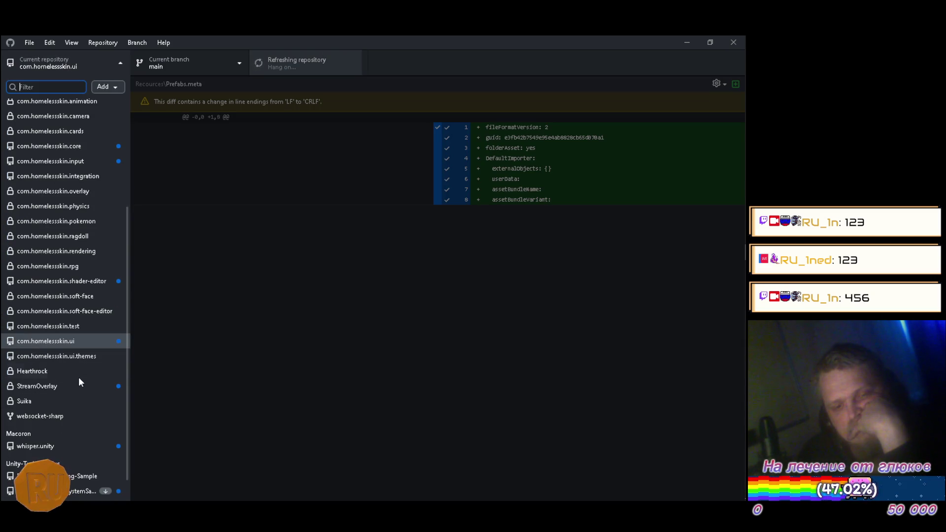
pyautogui.scroll(3, 86, 212)
pyautogui.click(84, 211)
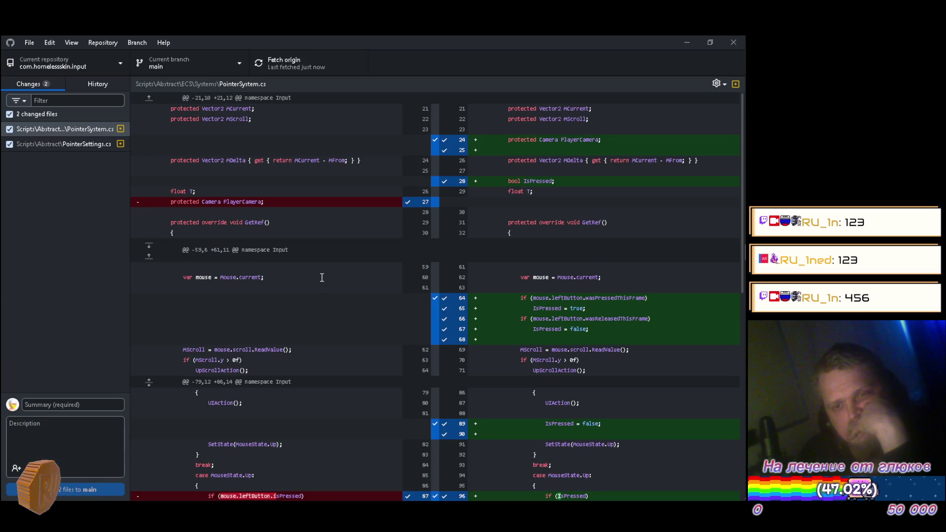
pyautogui.scroll(-4, 317, 274)
pyautogui.scroll(3, 317, 221)
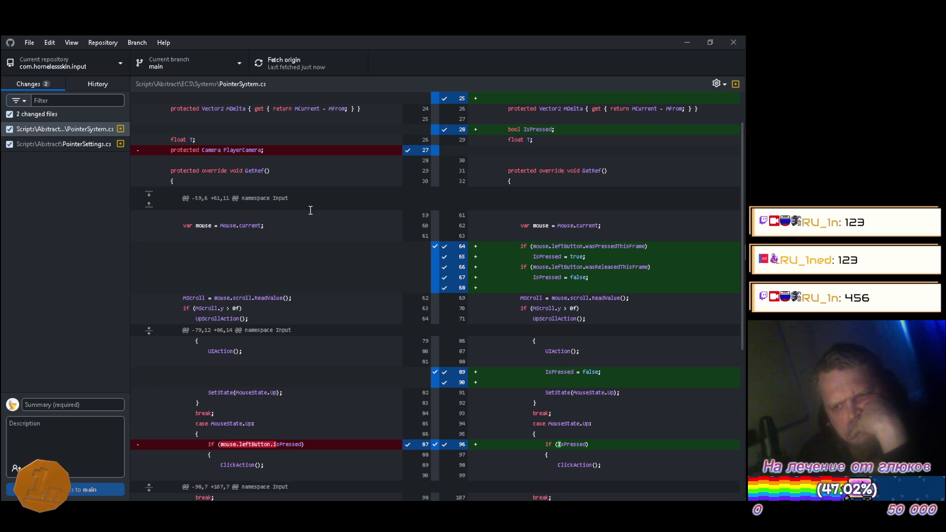
pyautogui.scroll(1, 311, 211)
pyautogui.scroll(-1, 310, 212)
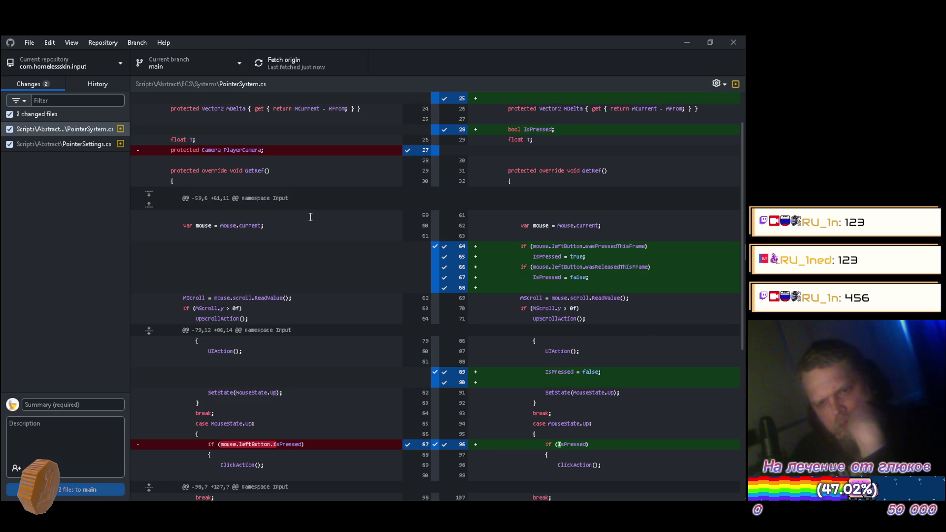
pyautogui.scroll(1, 281, 200)
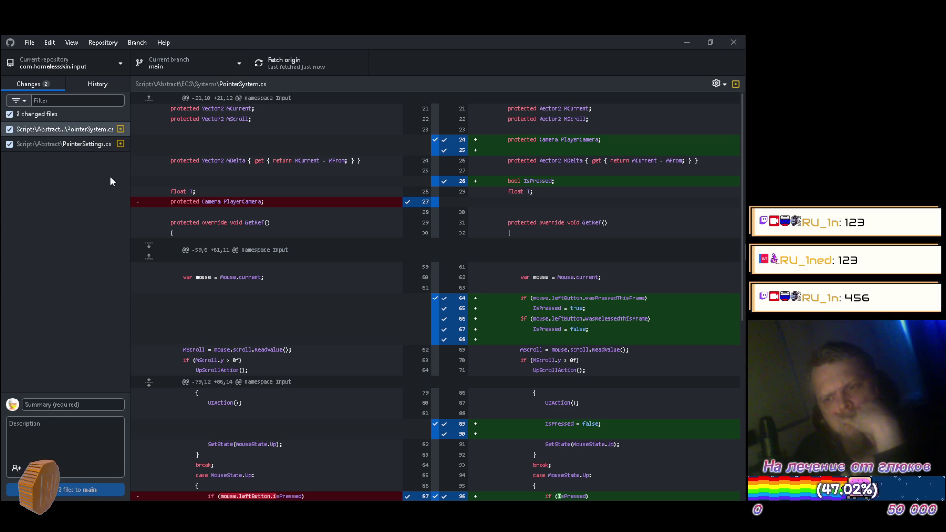
# Review the PointerSettings.cs diff, then switch to com.homelessskin.core
pyautogui.click(68, 146)
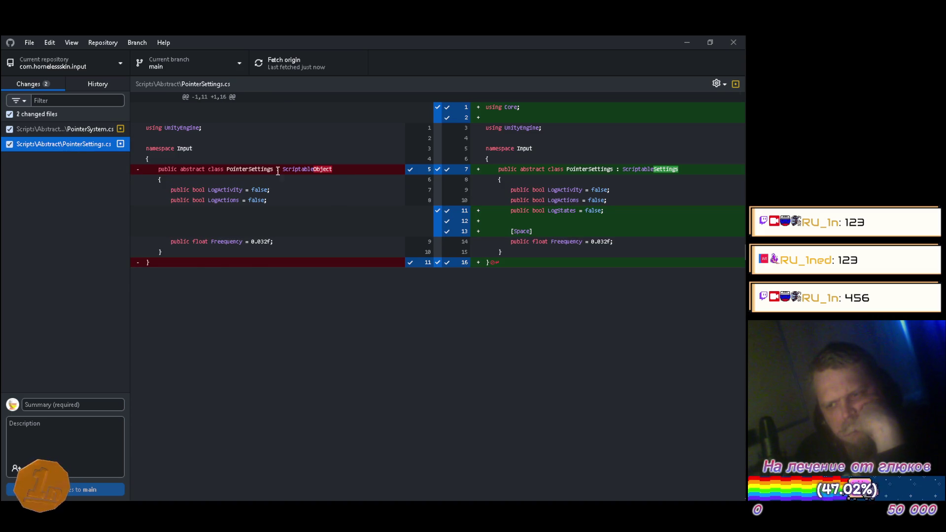
pyautogui.click(63, 65)
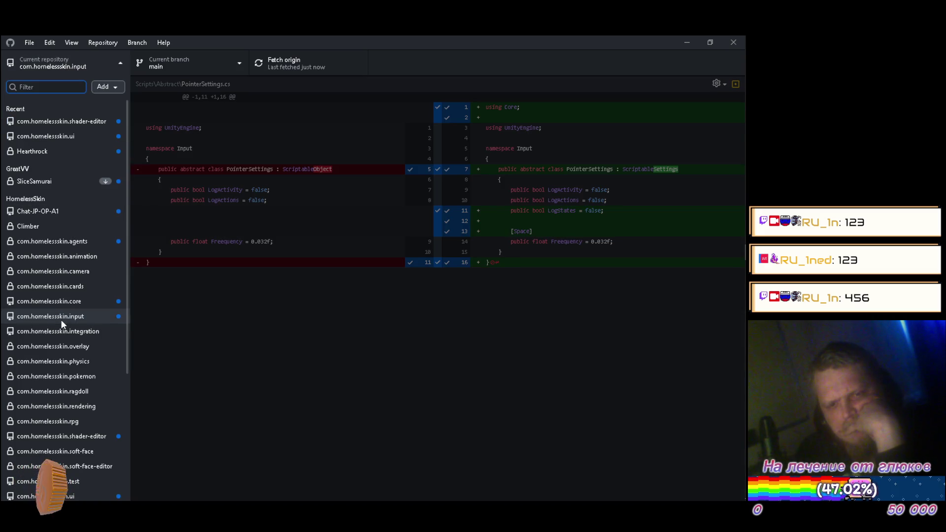
pyautogui.click(67, 302)
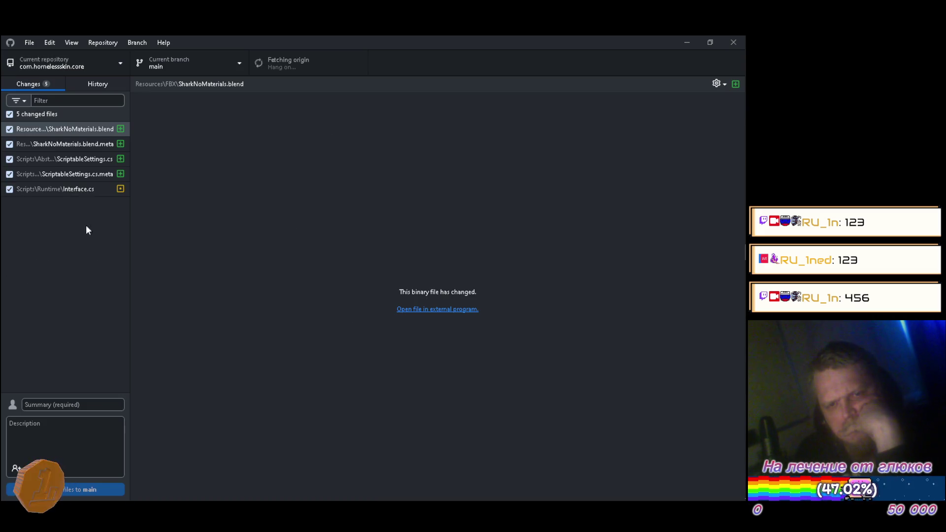
# Inspect core's changes to SharkNoMaterials.blend, ScriptableSettings.cs and Interface.cs
pyautogui.click(75, 134)
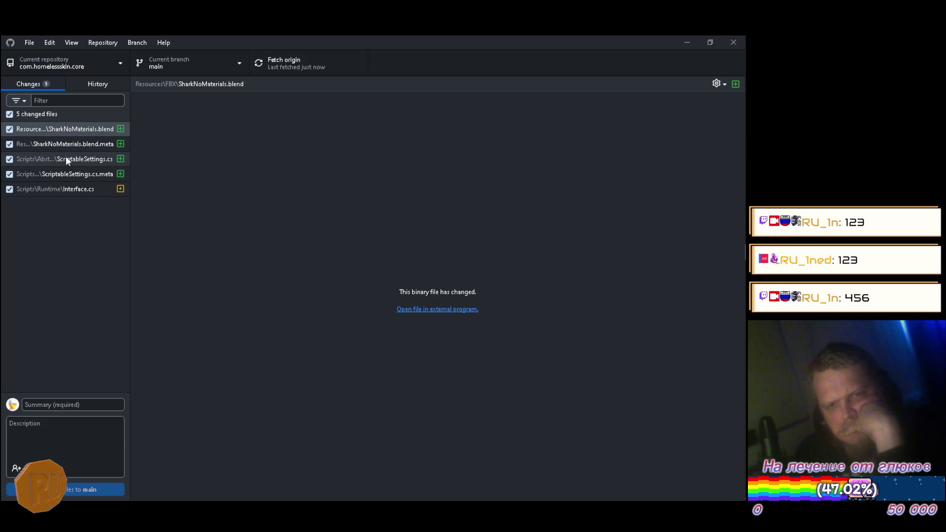
pyautogui.click(68, 159)
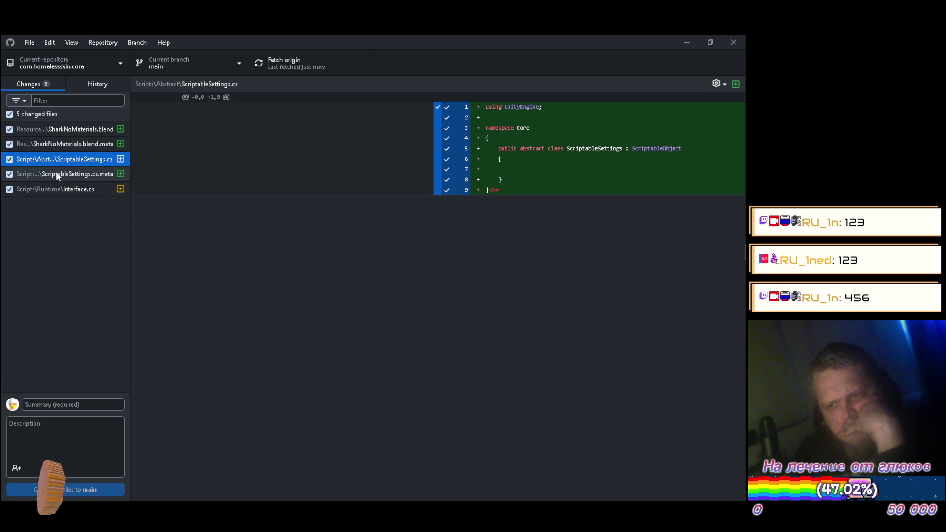
pyautogui.click(54, 190)
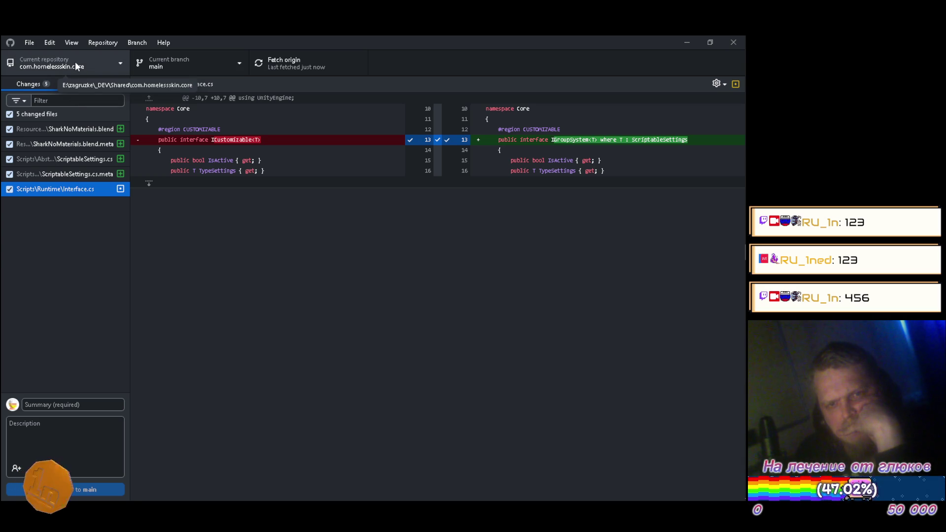
# Switch to com.homelessskin.agents, then to the Hearthrock repository
pyautogui.click(75, 61)
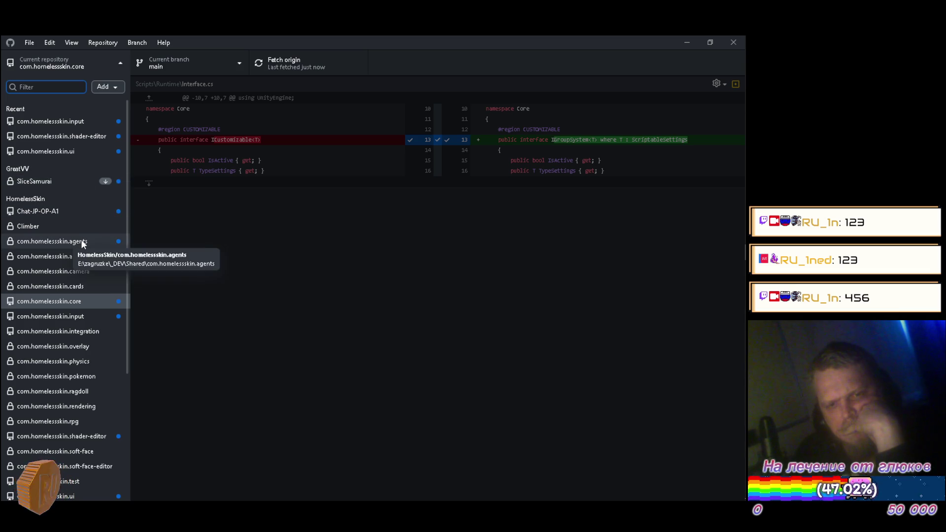
pyautogui.click(82, 240)
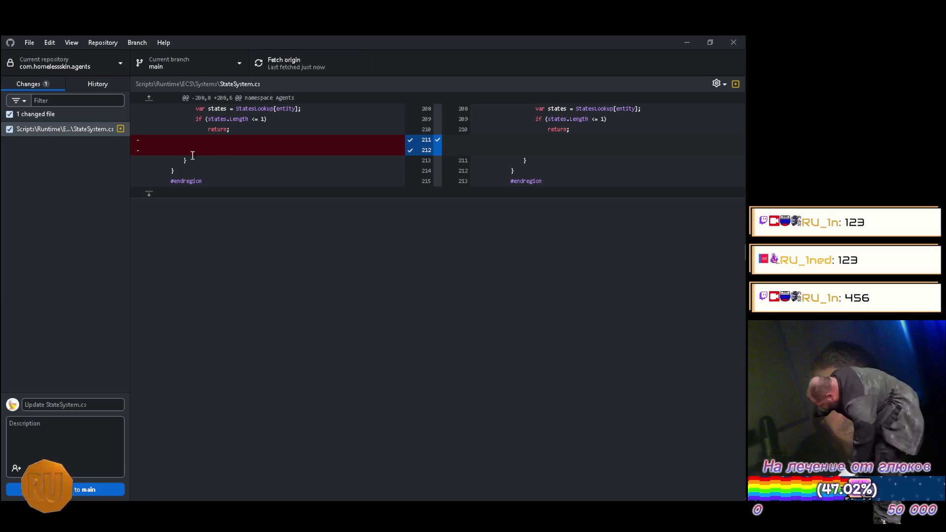
pyautogui.click(67, 63)
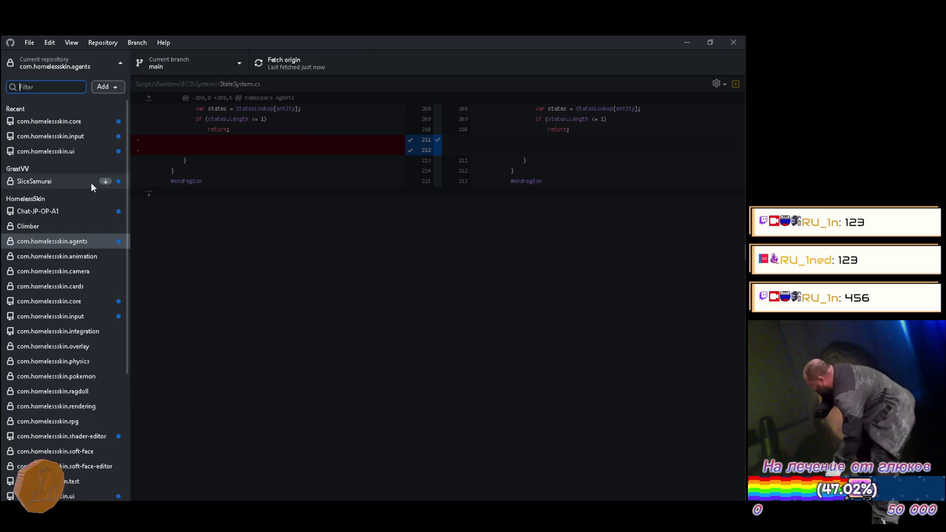
pyautogui.scroll(-4, 90, 193)
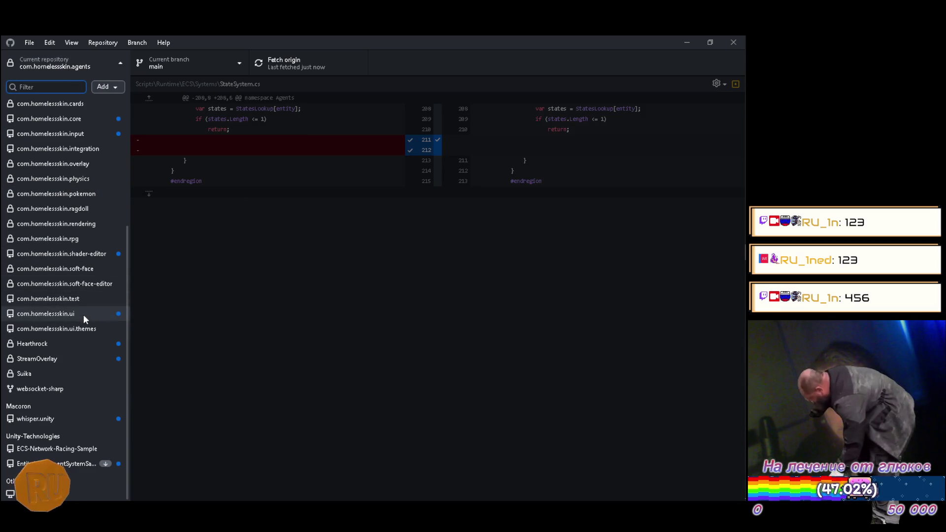
pyautogui.click(75, 344)
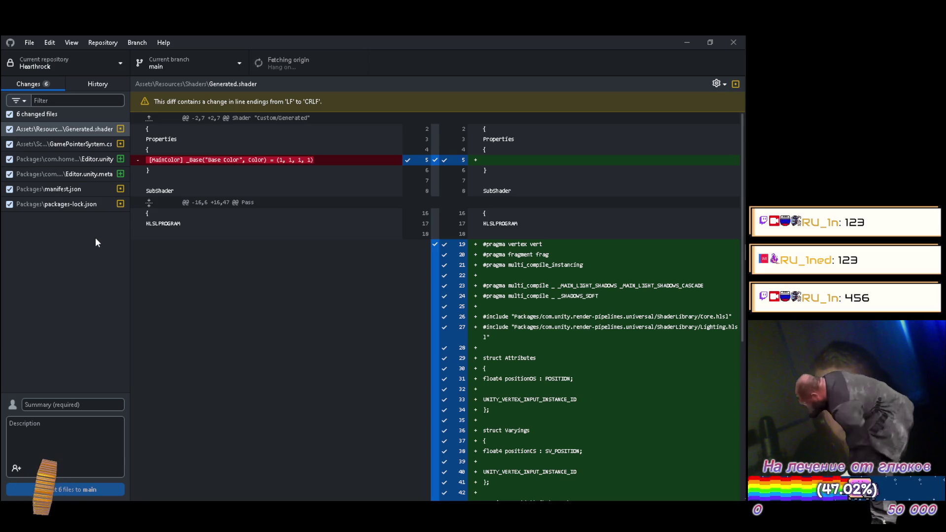
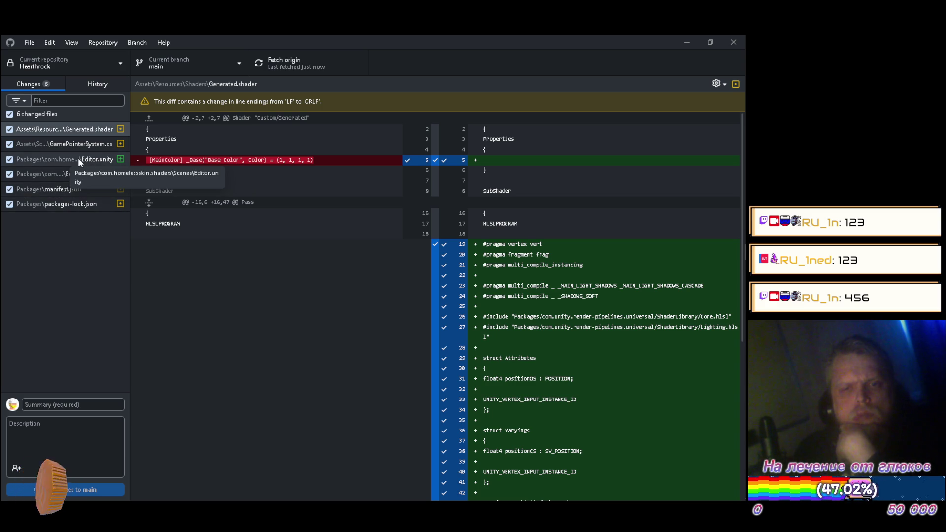
# Scroll Unity's Project panel to Packages > Shader Editor > Scenes, moving the Explorer window aside
pyautogui.moveTo(746, 373)
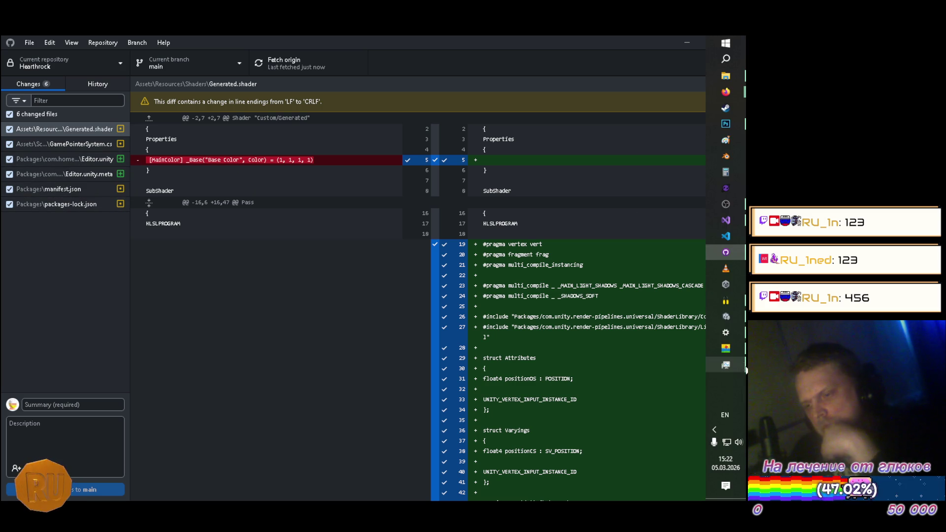
pyautogui.click(725, 316)
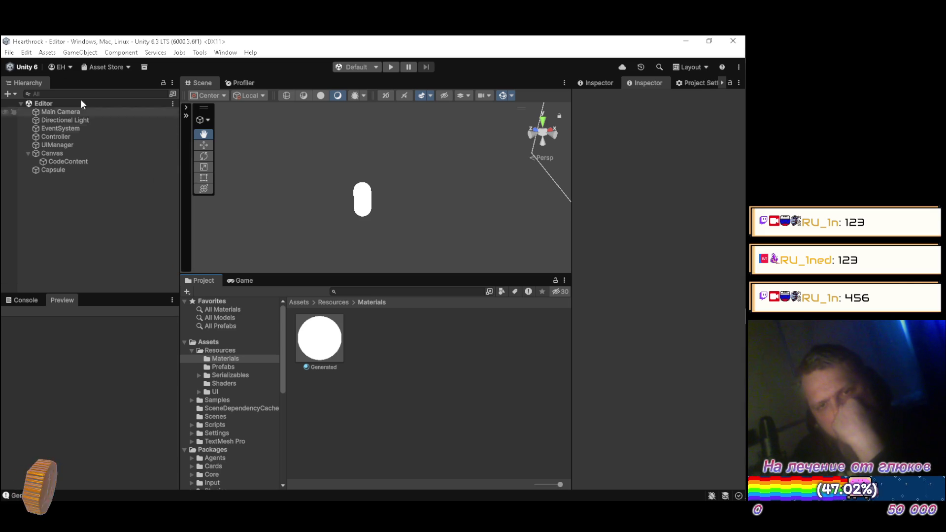
pyautogui.scroll(-10, 261, 414)
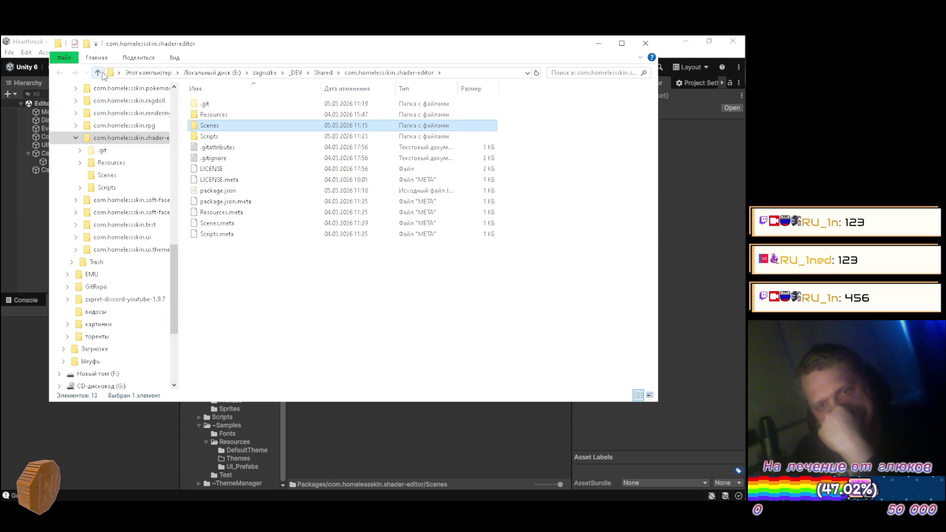
pyautogui.click(102, 72)
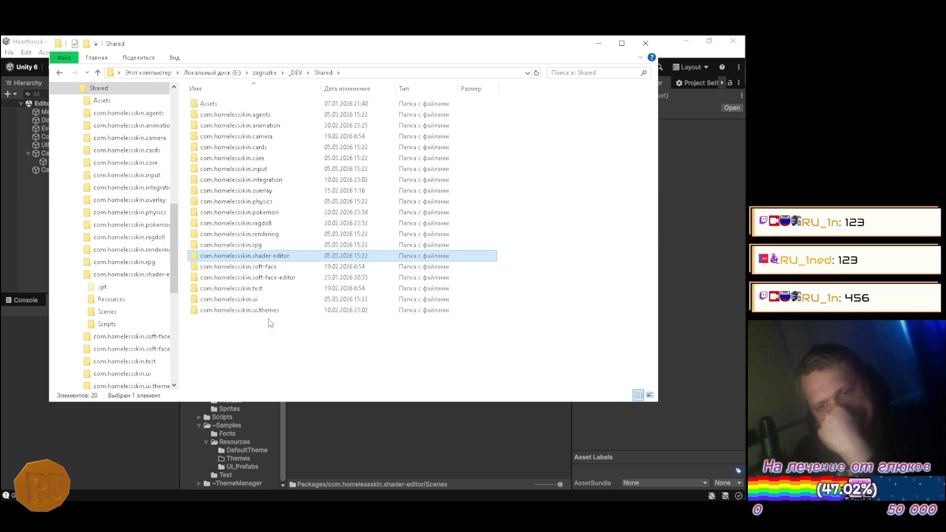
pyautogui.moveTo(367, 45); pyautogui.dragTo(551, 64)
pyautogui.click(97, 229)
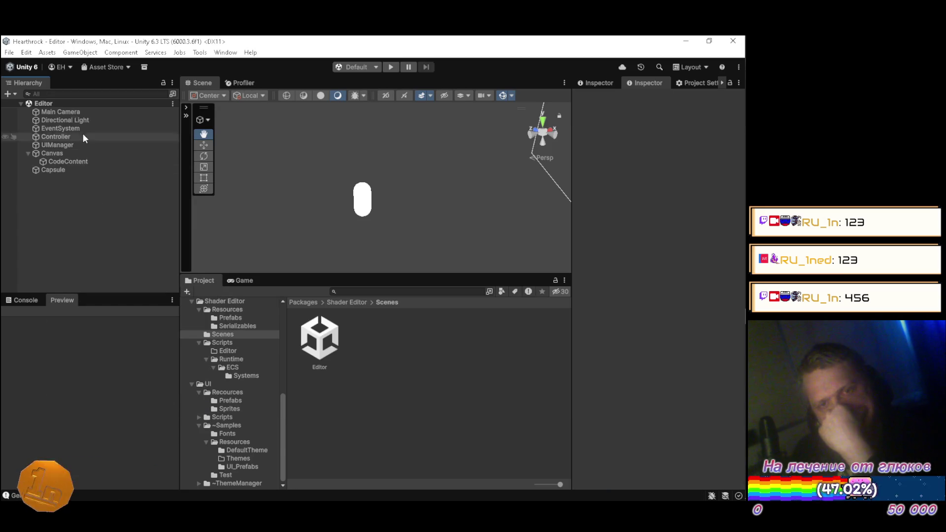
# Find the Editor scene asset via Find In Project, then inspect the Line prefab in Prefabs
pyautogui.click(176, 104)
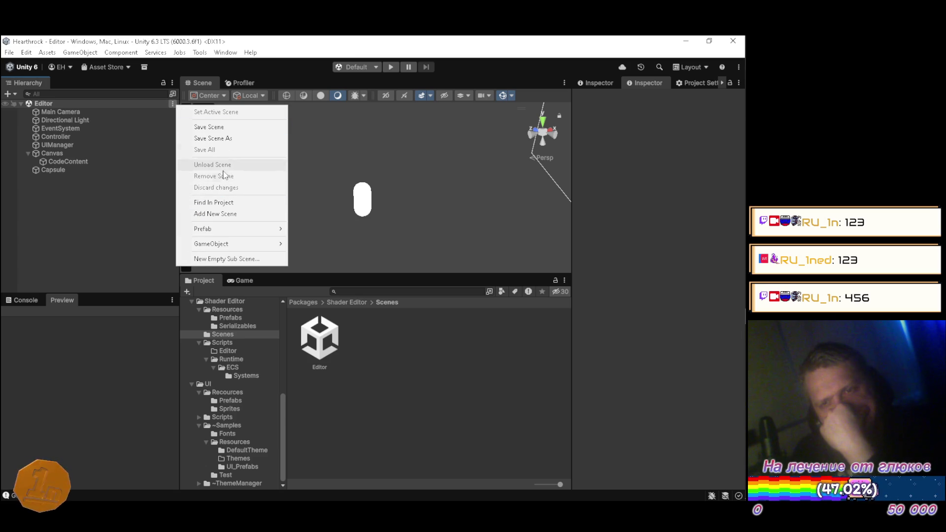
pyautogui.click(223, 203)
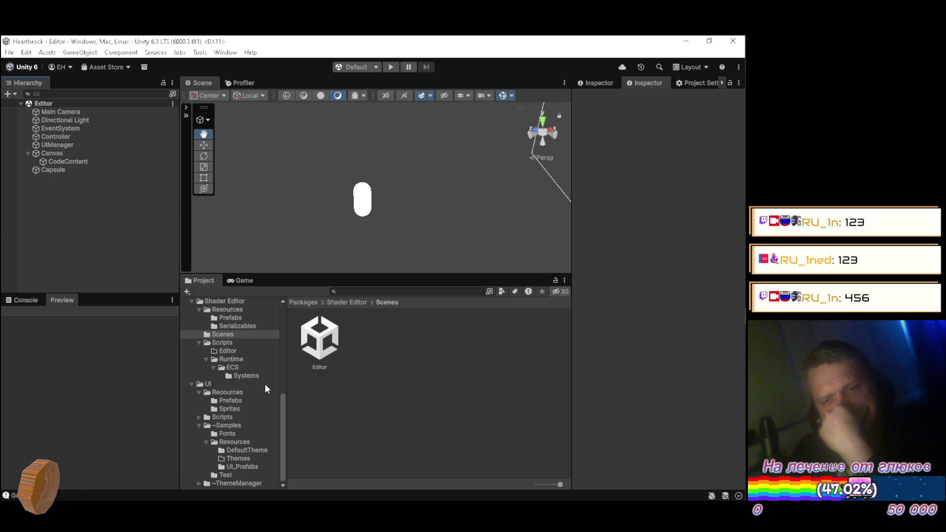
pyautogui.click(321, 340)
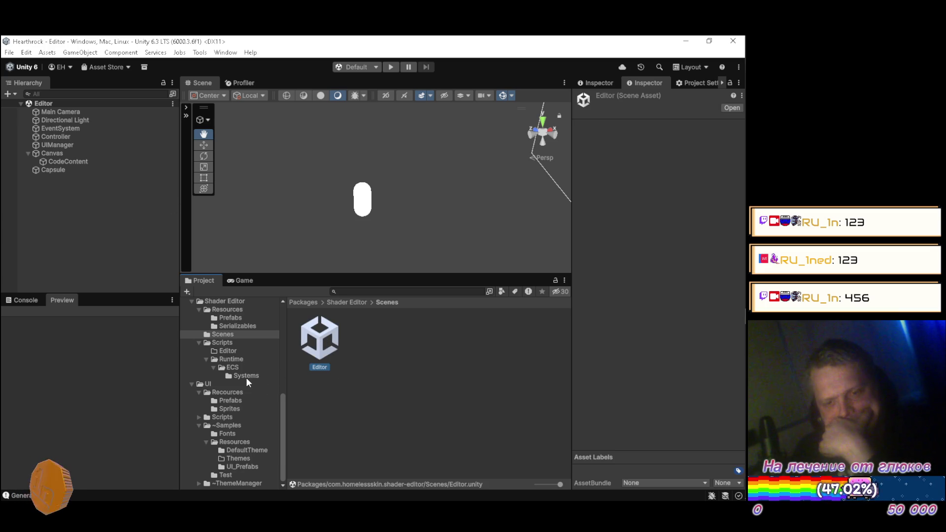
pyautogui.scroll(4, 243, 373)
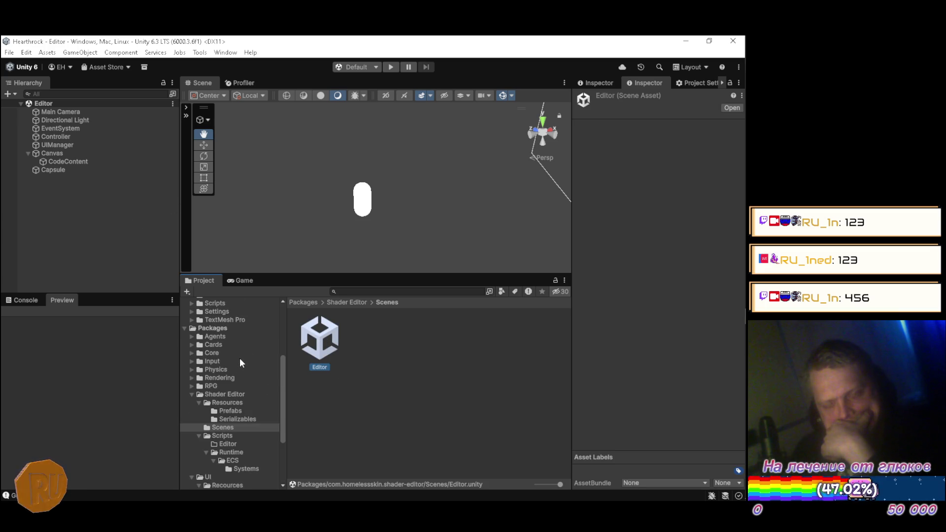
pyautogui.click(122, 245)
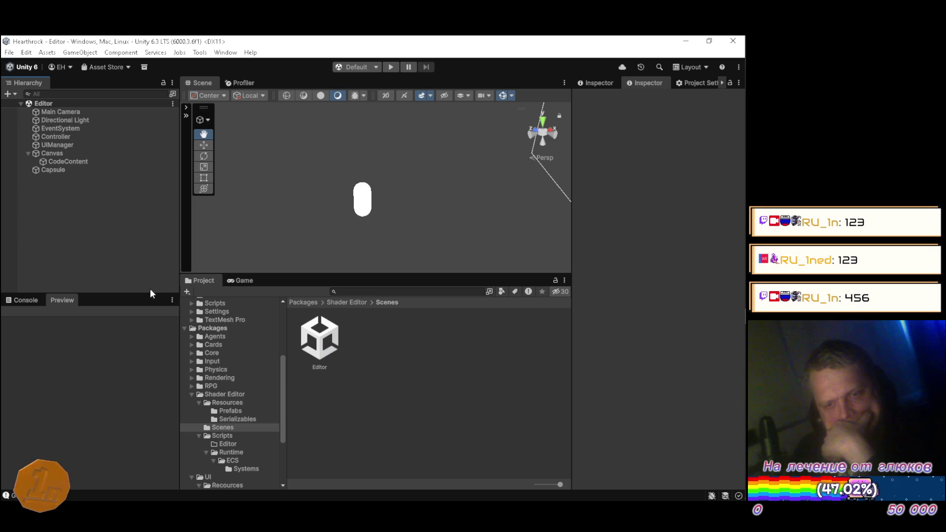
pyautogui.click(223, 409)
pyautogui.click(318, 330)
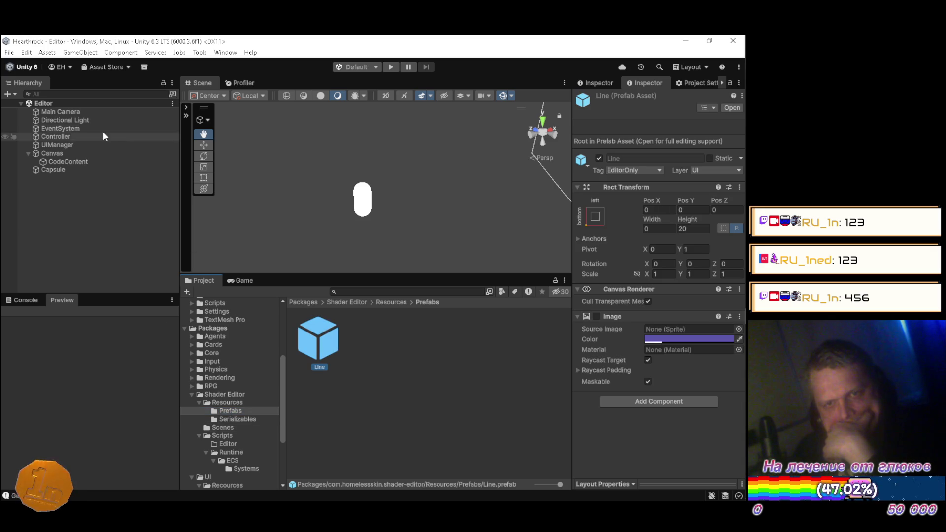
# Locate the Editor scene's asset again from its Hierarchy context menu
pyautogui.click(88, 104)
pyautogui.rightClick(88, 104)
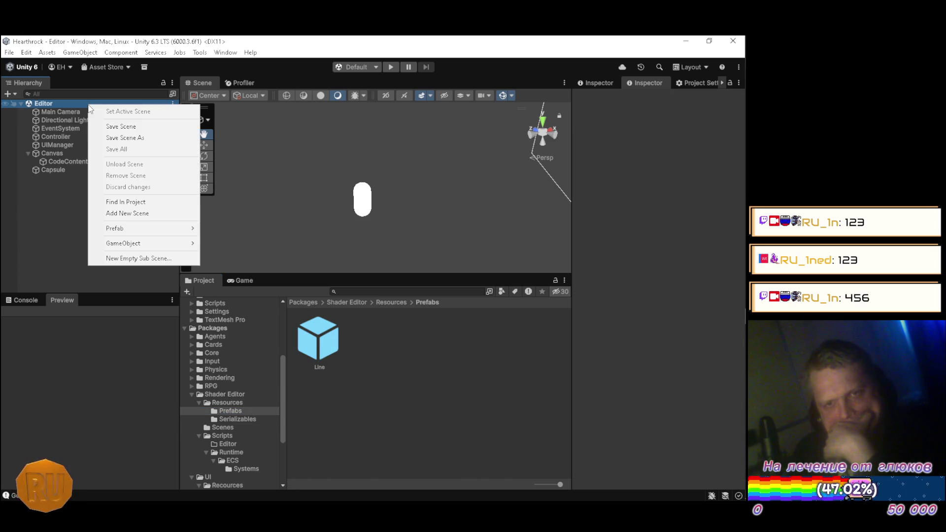
pyautogui.click(112, 202)
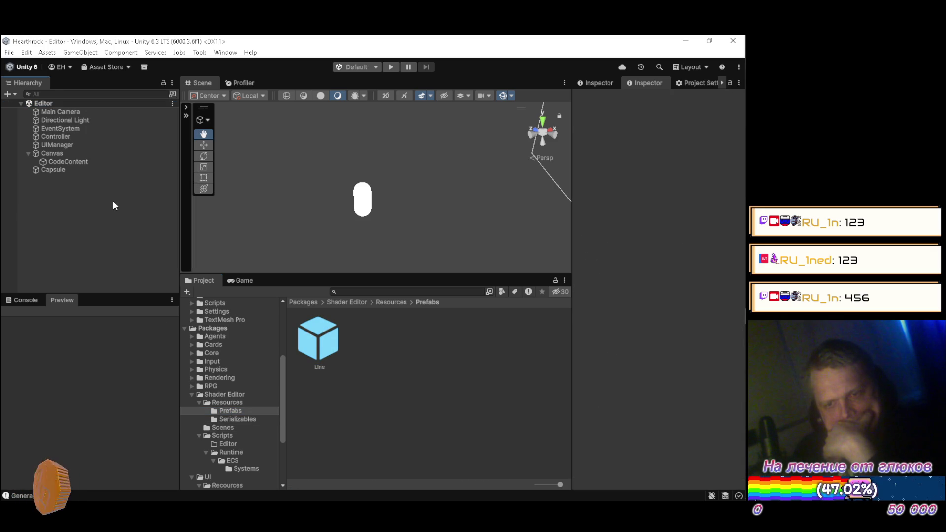
pyautogui.rightClick(97, 108)
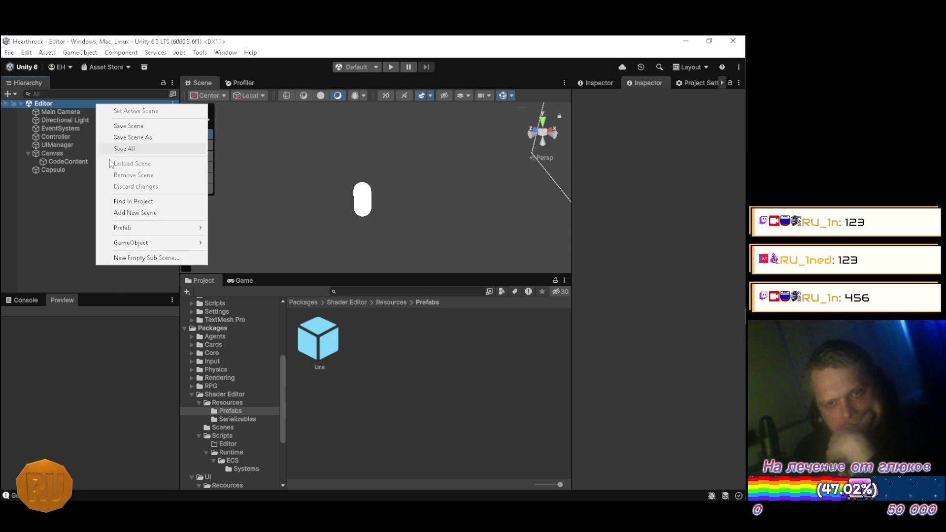
pyautogui.click(69, 226)
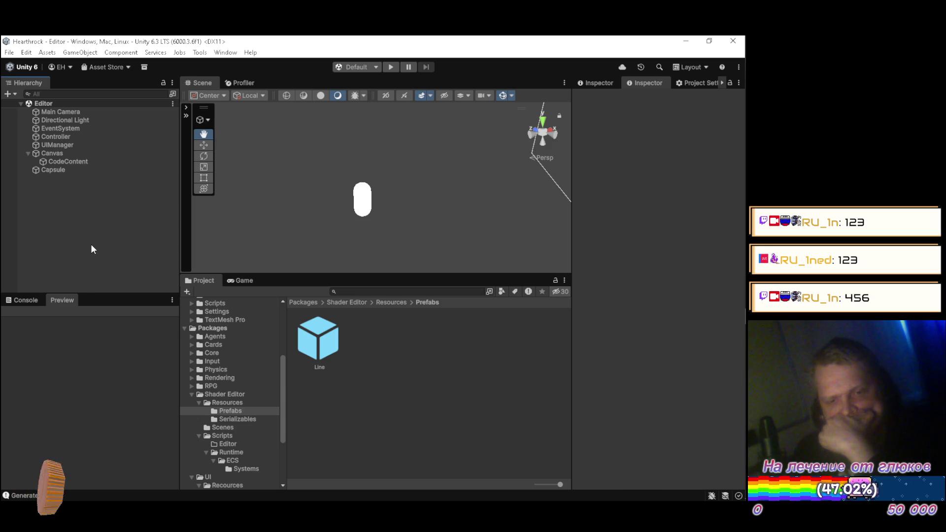
# Select the Editor scene asset in Shader Editor Scenes and drag it into the Hierarchy as a second scene
pyautogui.click(227, 428)
pyautogui.click(319, 344)
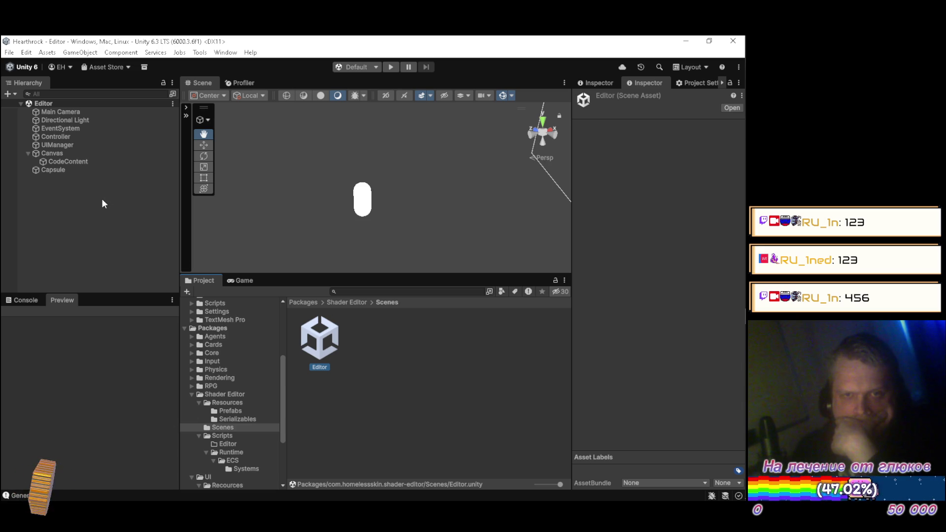
pyautogui.moveTo(302, 346); pyautogui.dragTo(106, 259)
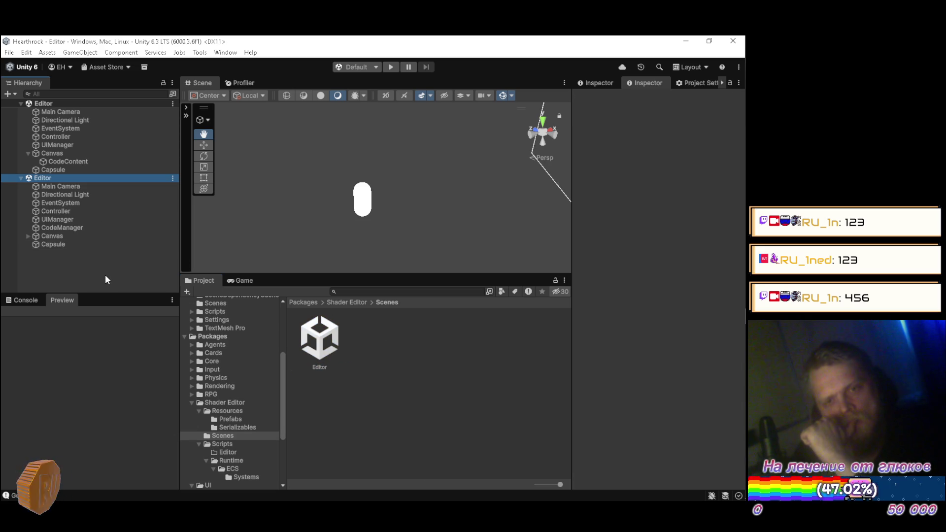
# Inspect the second scene's Canvas, CodeContent, CodeManager and UIManager objects
pyautogui.click(28, 236)
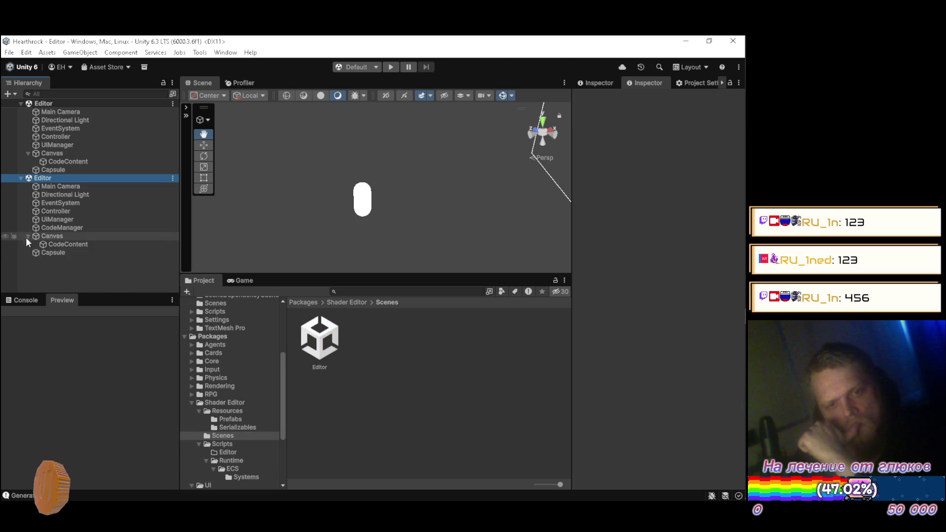
pyautogui.click(52, 245)
pyautogui.click(60, 227)
pyautogui.click(61, 221)
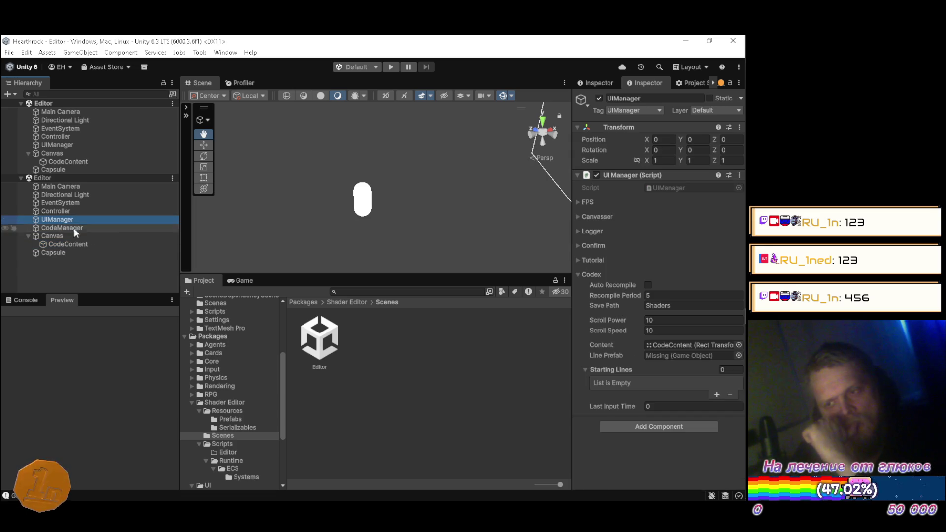
pyautogui.click(67, 228)
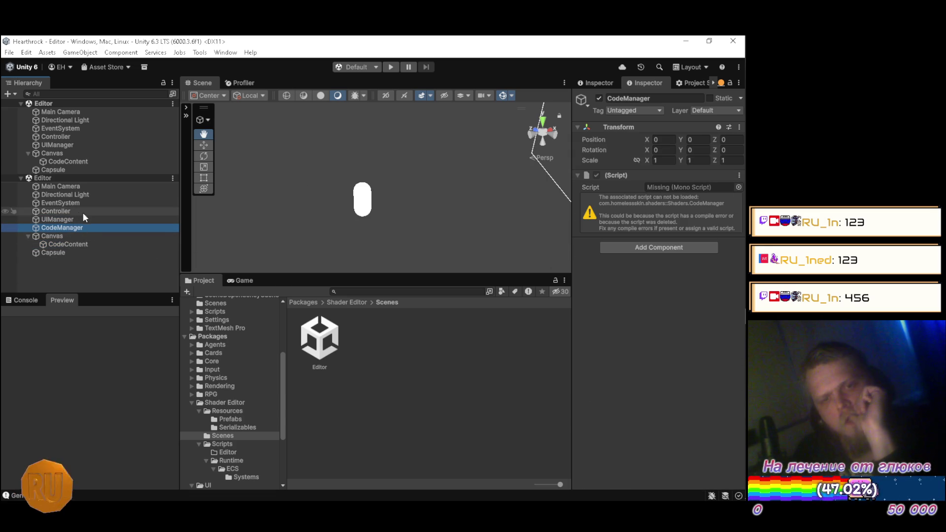
pyautogui.click(64, 220)
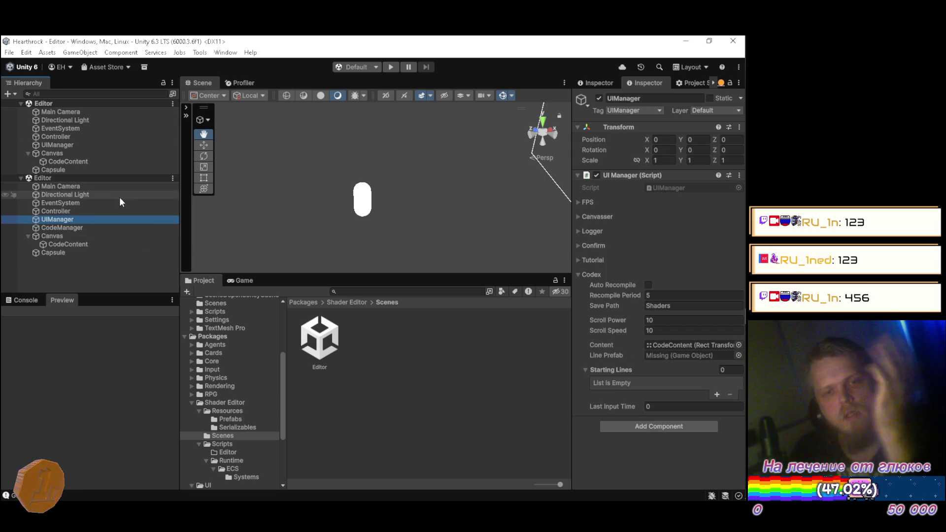
# Unload the second Editor scene, then remove it from the Hierarchy
pyautogui.click(173, 177)
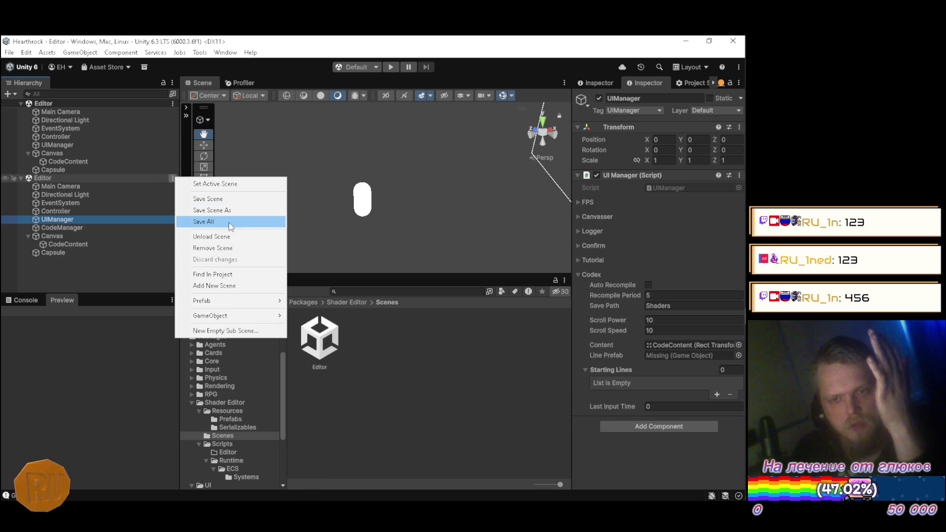
pyautogui.click(229, 235)
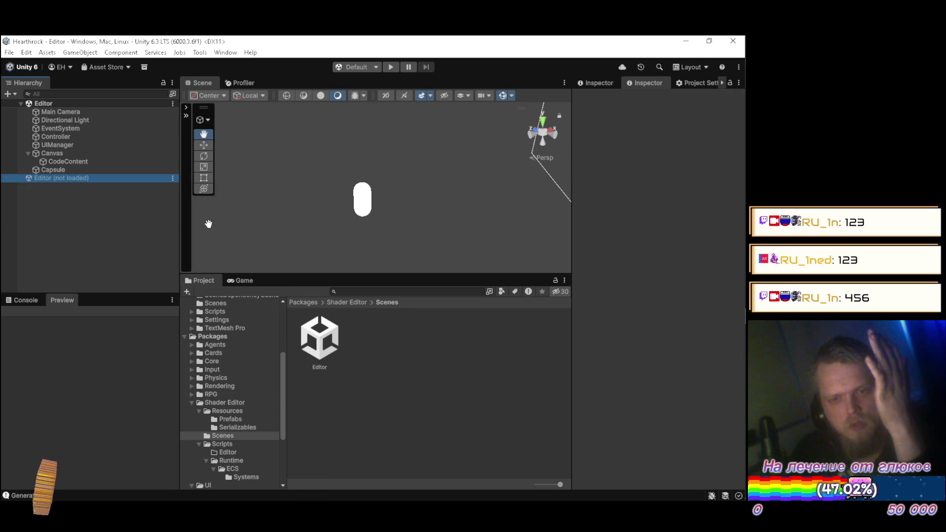
pyautogui.rightClick(84, 178)
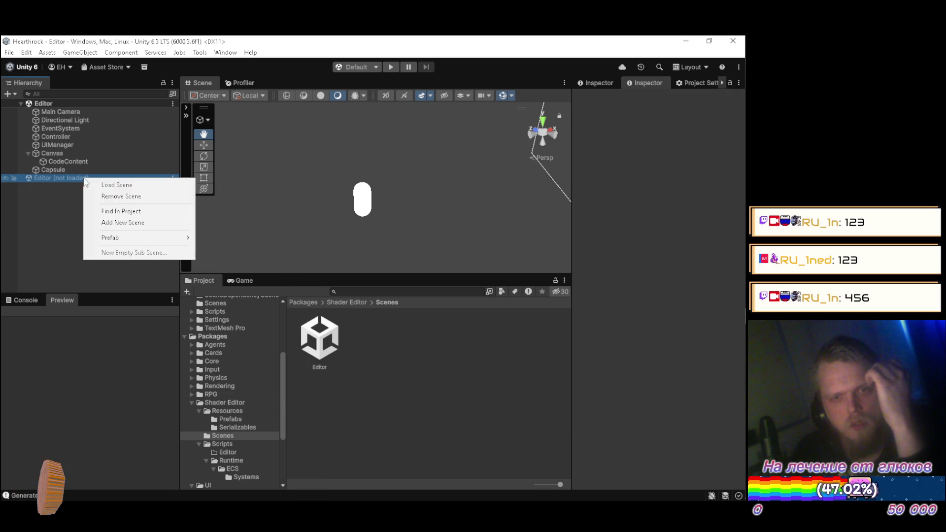
pyautogui.click(111, 196)
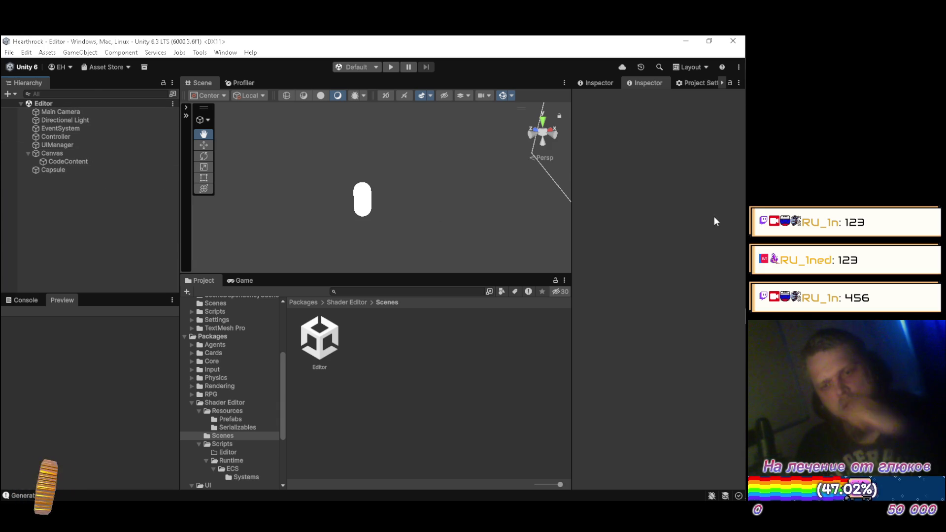
pyautogui.moveTo(745, 187)
pyautogui.click(726, 252)
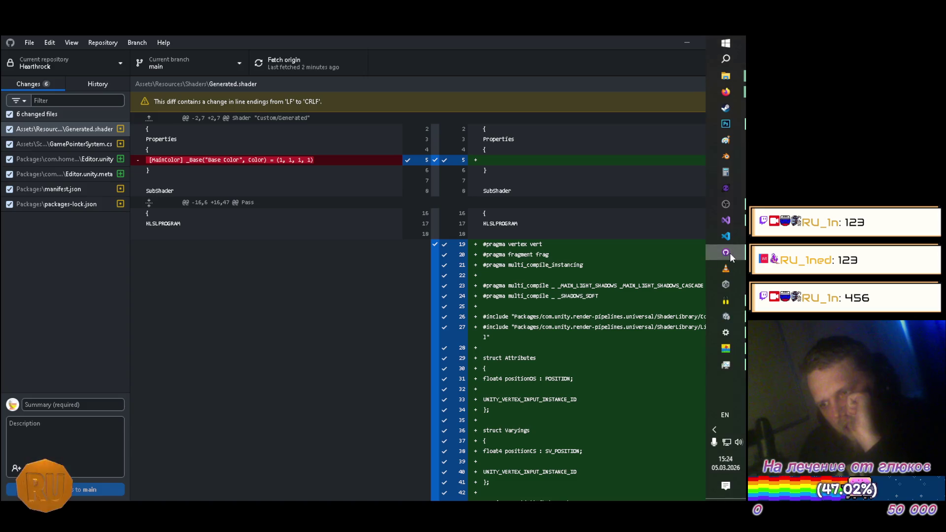
# Display the Editor.unity diff in GitHub Desktop's Changes list, then set the Build folder window aside
pyautogui.click(62, 158)
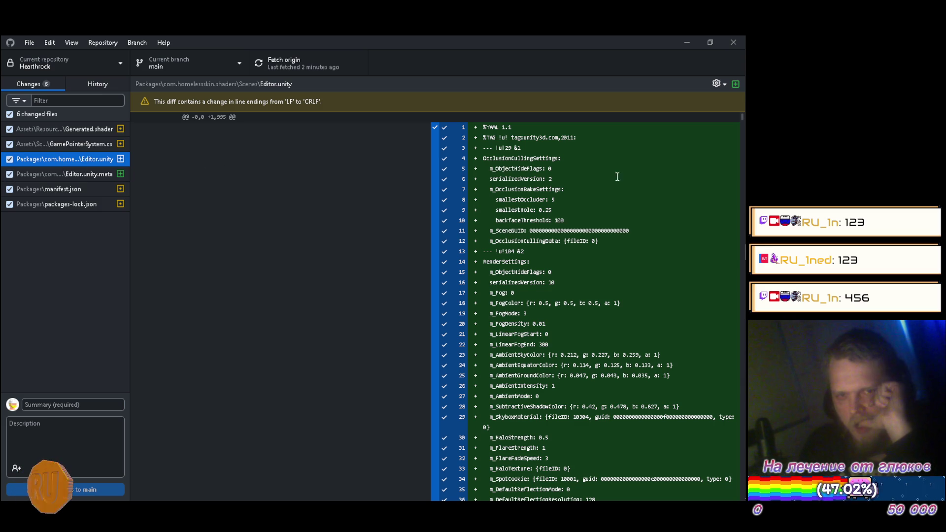
pyautogui.moveTo(732, 132)
pyautogui.moveTo(738, 76)
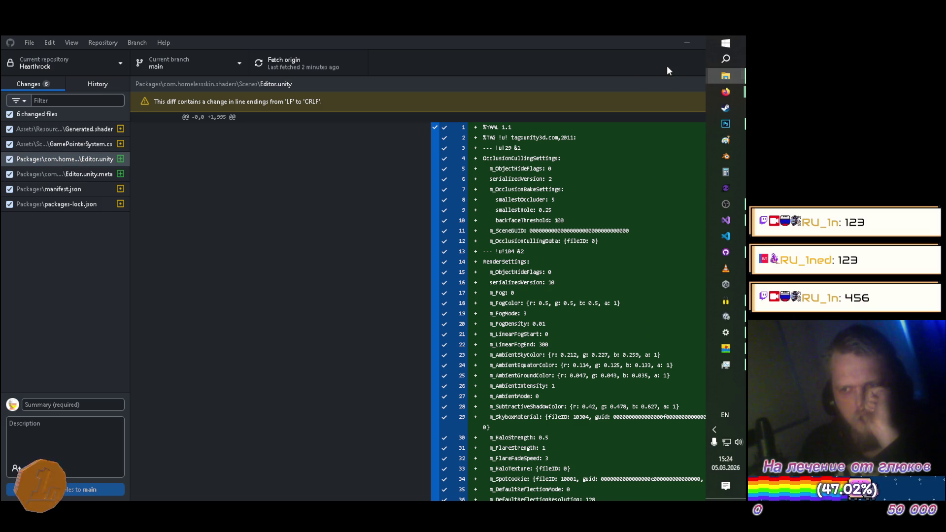
pyautogui.click(667, 66)
pyautogui.click(585, 138)
# Copy Editor.unity from Hearthrock/Packages/com.homelessskin.shaders/Scenes
pyautogui.moveTo(734, 79)
pyautogui.click(660, 84)
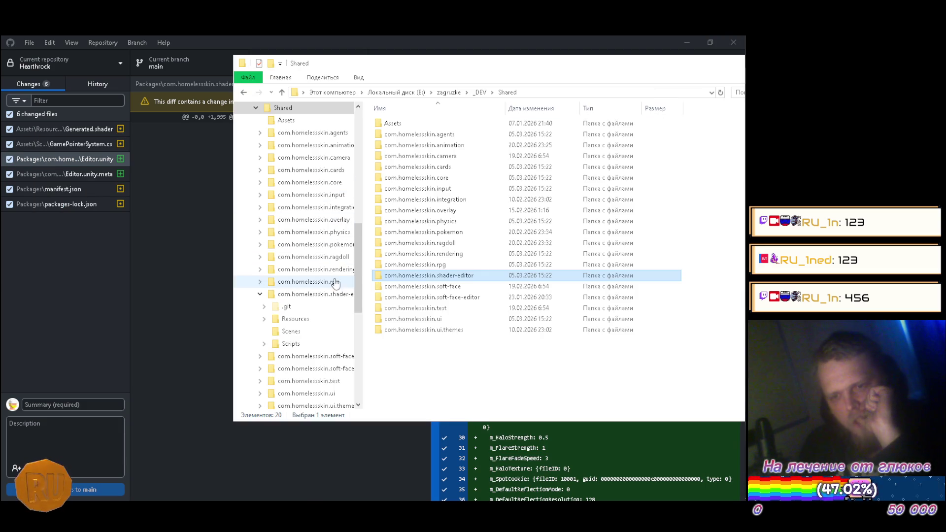
pyautogui.moveTo(361, 221); pyautogui.dragTo(362, 187)
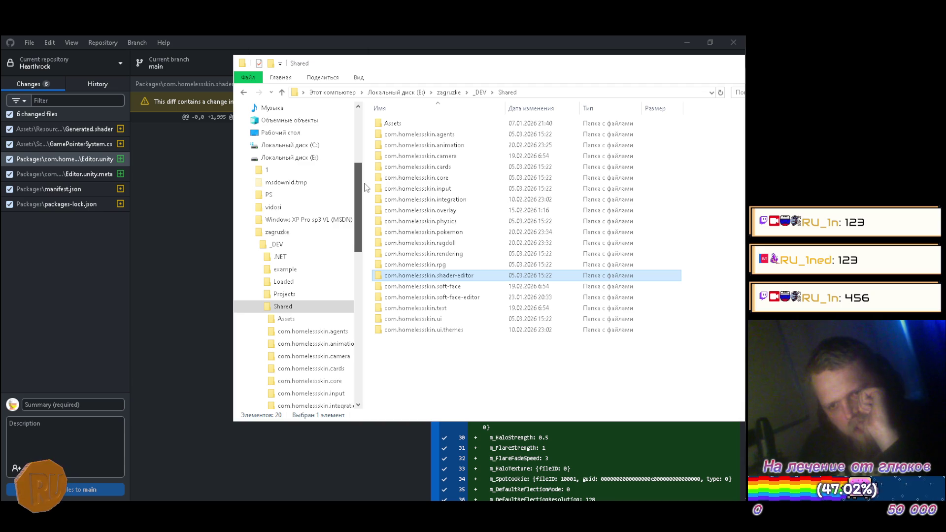
pyautogui.click(315, 292)
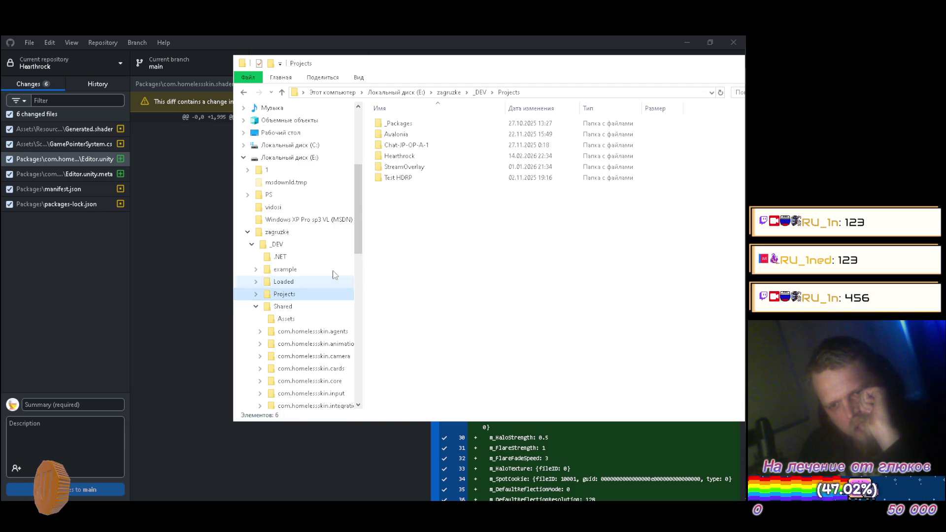
pyautogui.doubleClick(414, 158)
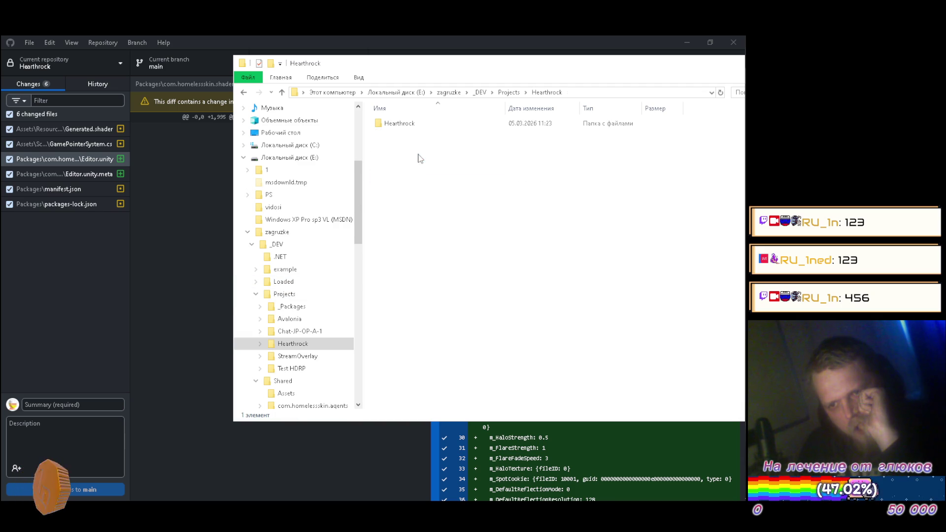
pyautogui.doubleClick(411, 126)
pyautogui.doubleClick(397, 186)
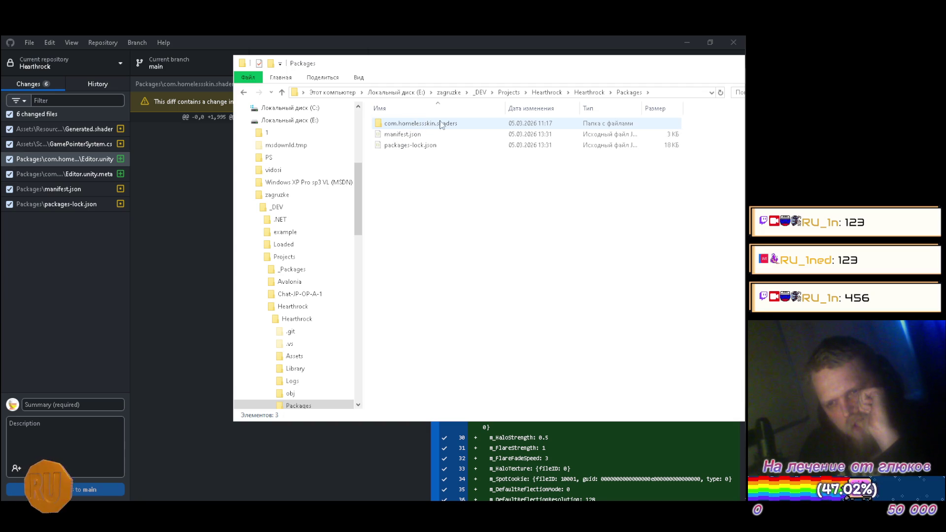
pyautogui.doubleClick(416, 125)
pyautogui.doubleClick(415, 125)
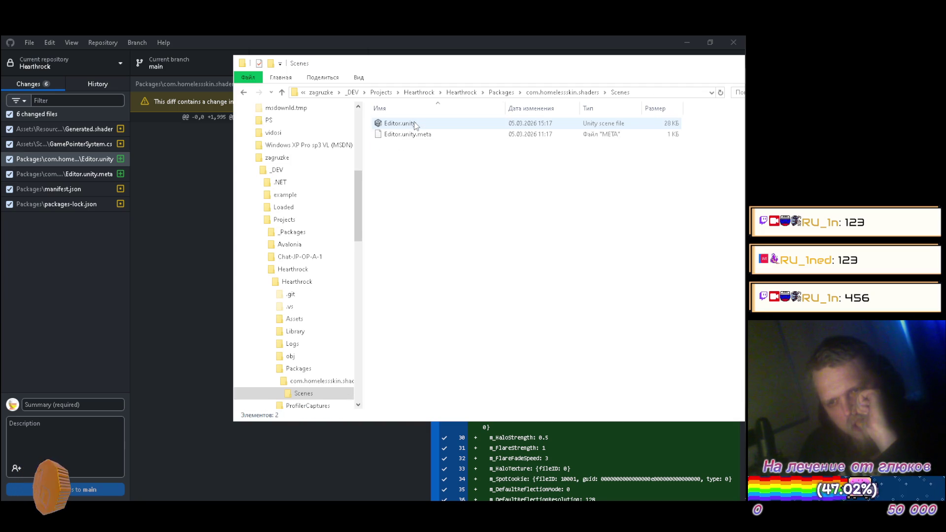
pyautogui.rightClick(414, 123)
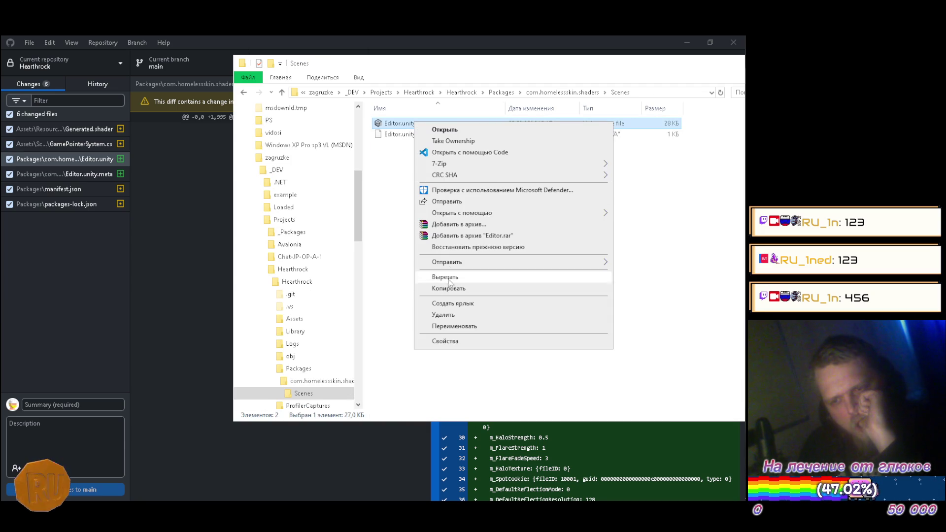
pyautogui.click(449, 289)
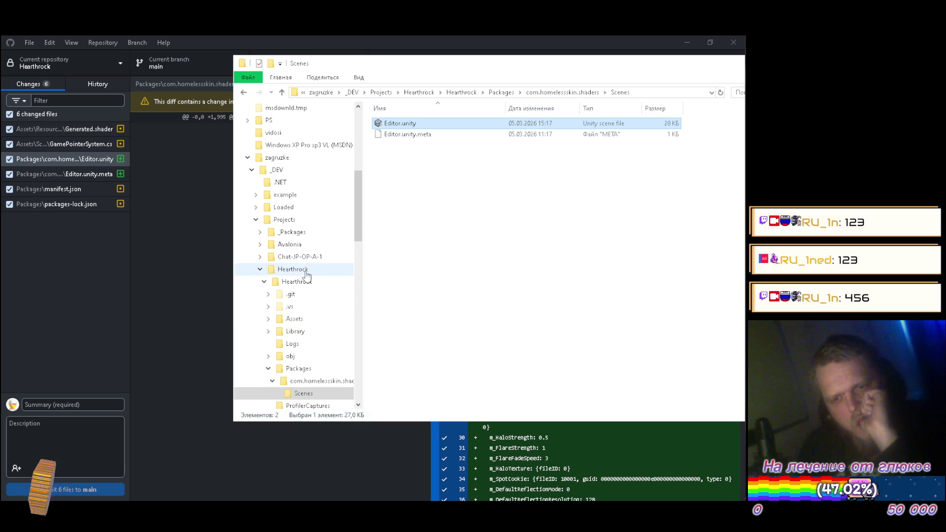
# Paste it into Shared/com.homelessskin.shader-editor/Scenes, replacing the existing Editor.unity, and close Explorer
pyautogui.click(288, 219)
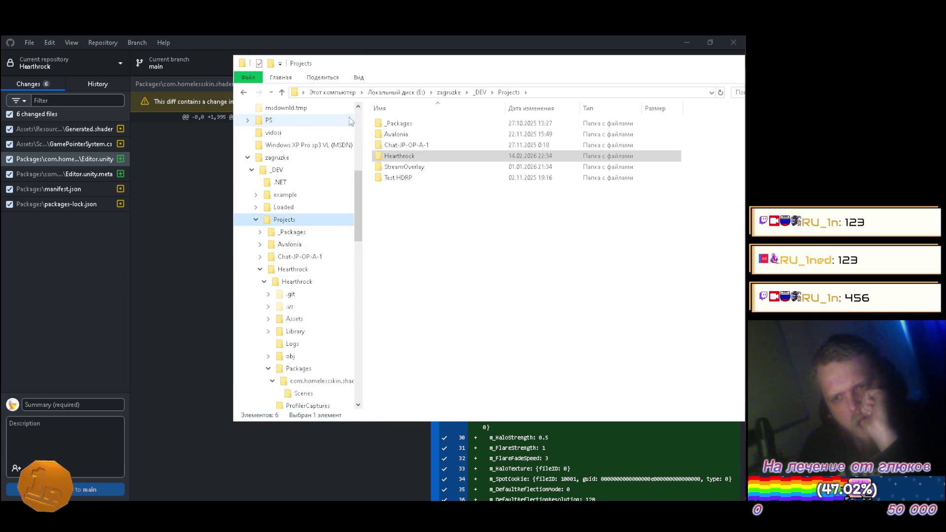
pyautogui.click(294, 171)
pyautogui.doubleClick(393, 168)
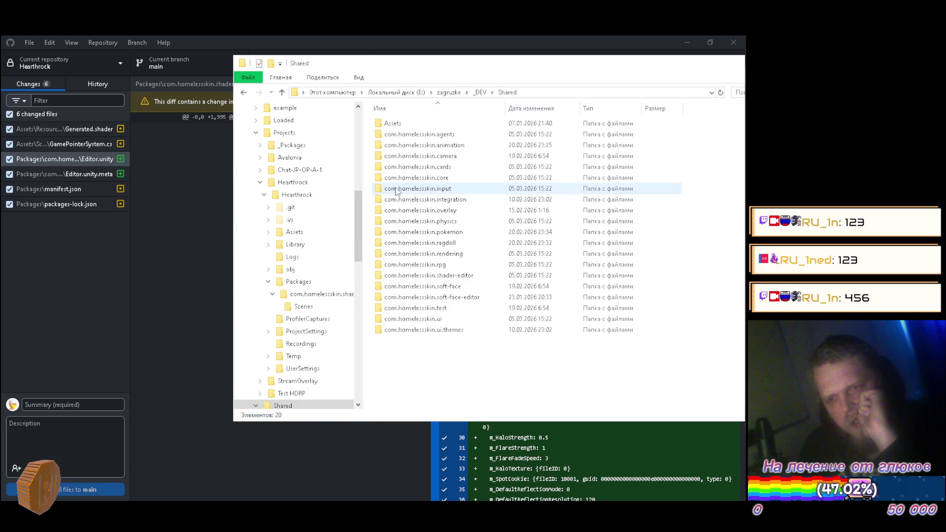
pyautogui.doubleClick(434, 276)
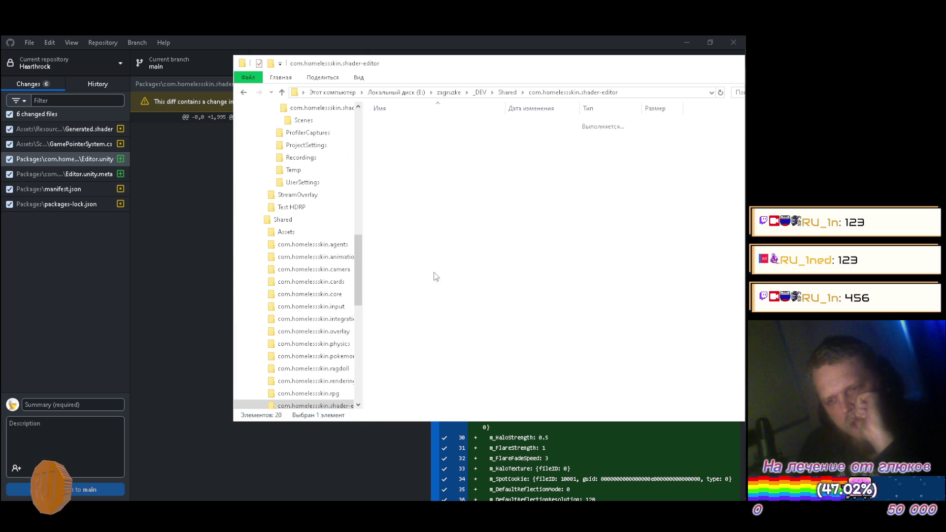
pyautogui.doubleClick(394, 145)
pyautogui.rightClick(426, 229)
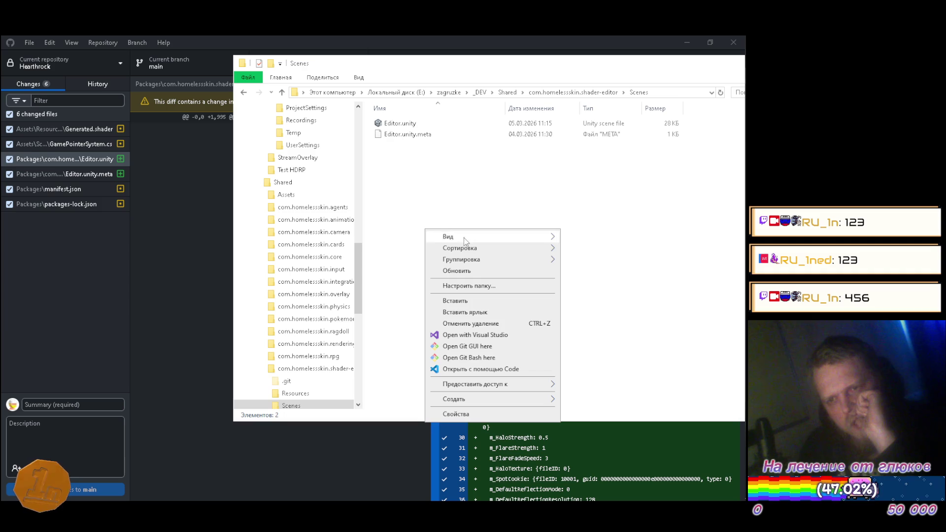
pyautogui.click(477, 303)
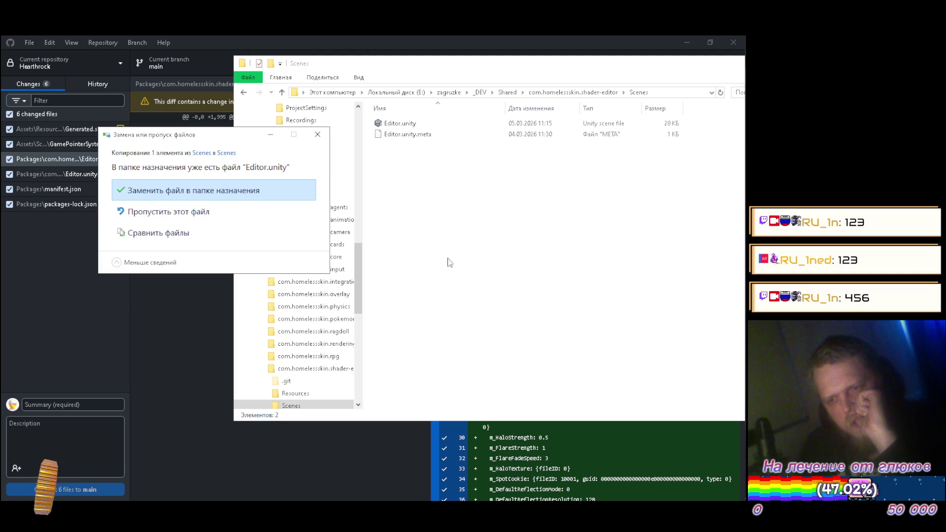
pyautogui.click(180, 190)
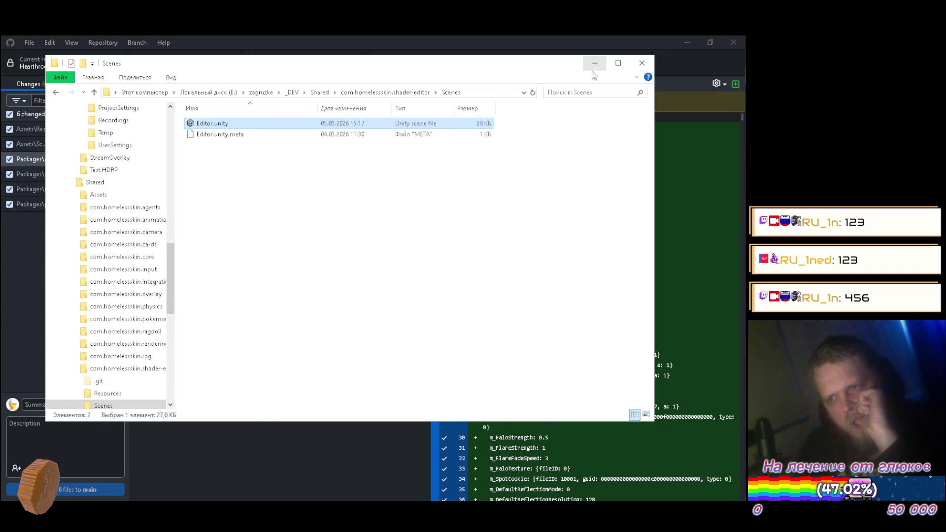
pyautogui.click(643, 63)
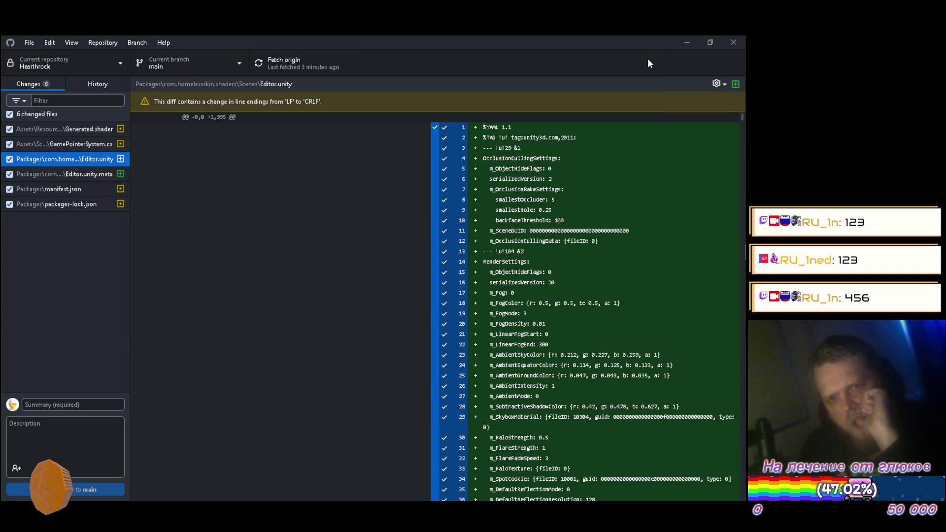
# In Unity, add then remove a second Editor scene, inspect the asset, and return to GitHub Desktop
pyautogui.click(687, 43)
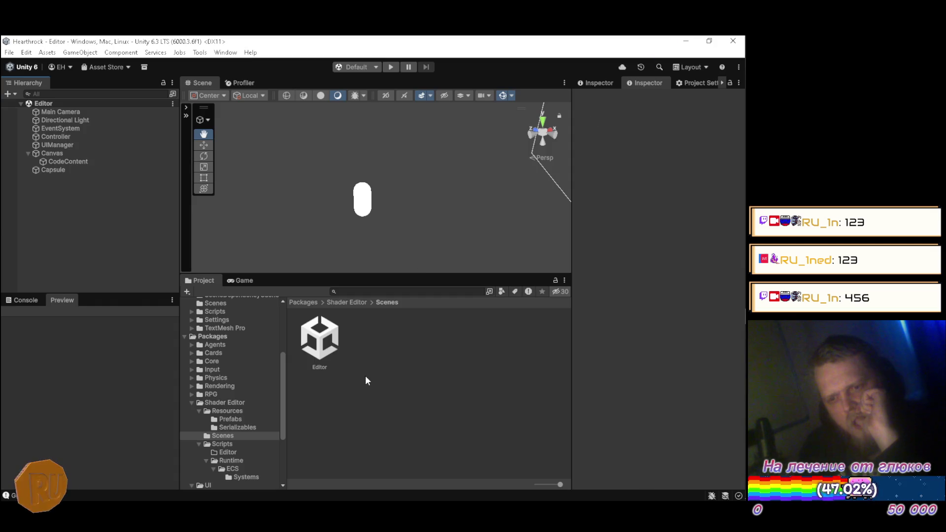
pyautogui.moveTo(336, 356); pyautogui.dragTo(158, 266)
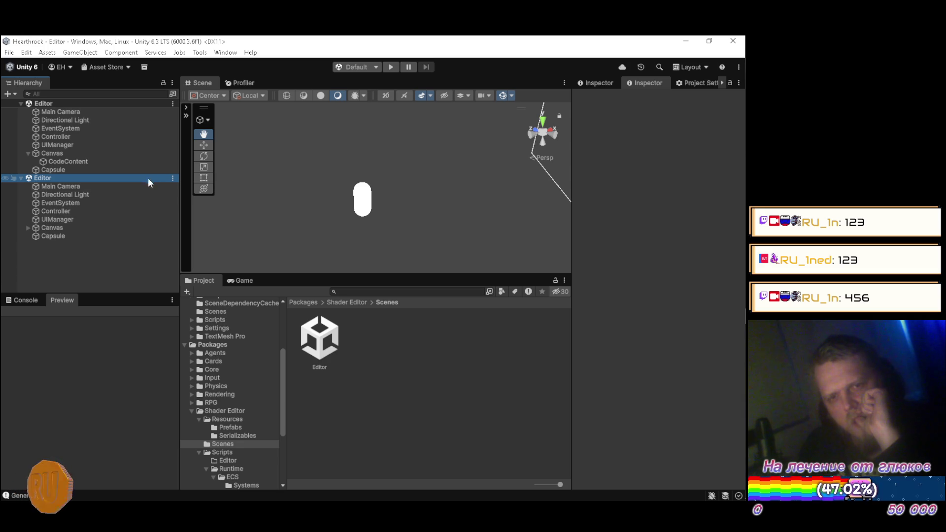
pyautogui.click(172, 179)
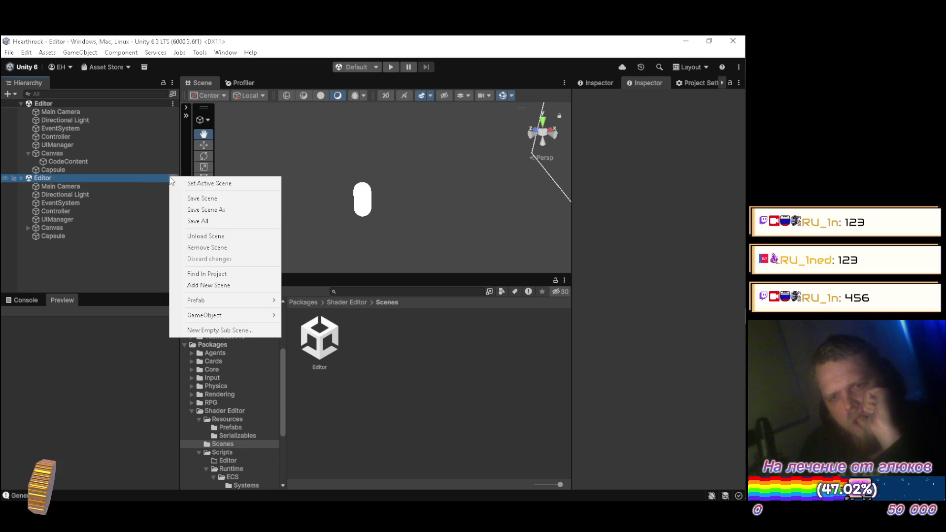
pyautogui.click(207, 248)
pyautogui.click(339, 336)
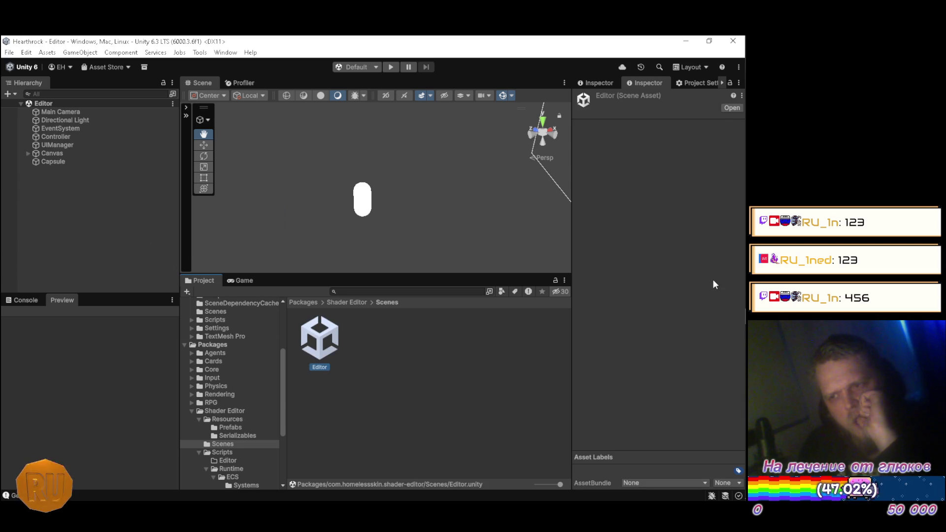
pyautogui.click(726, 253)
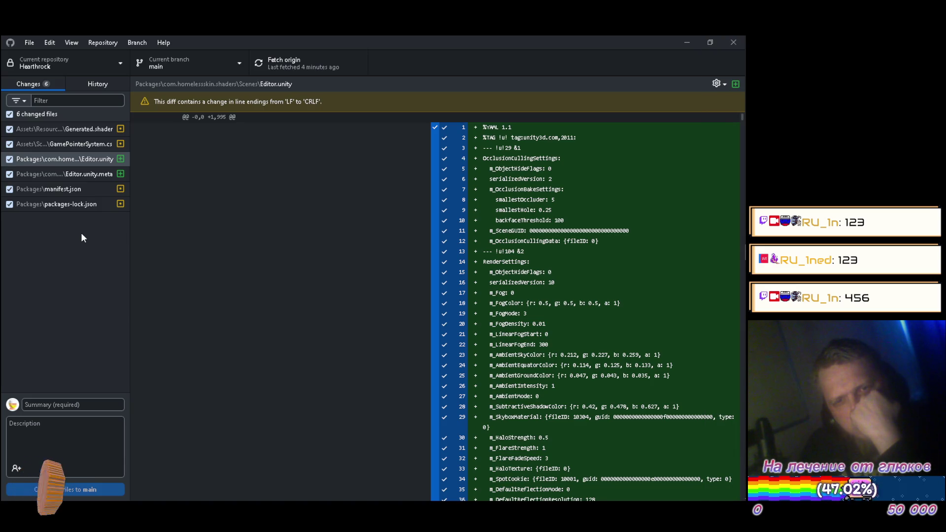
# Navigate File Explorer up to the Hearthrock project's Packages folder
pyautogui.moveTo(745, 94)
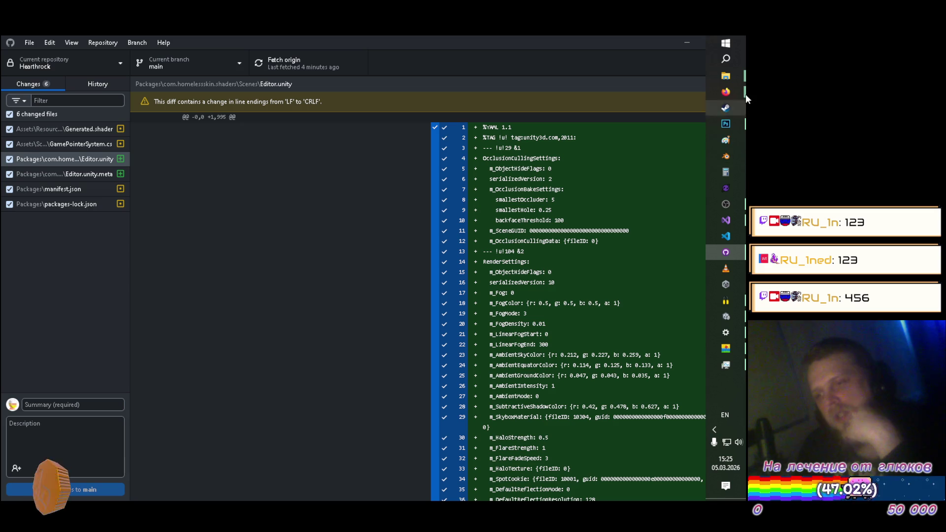
pyautogui.click(727, 76)
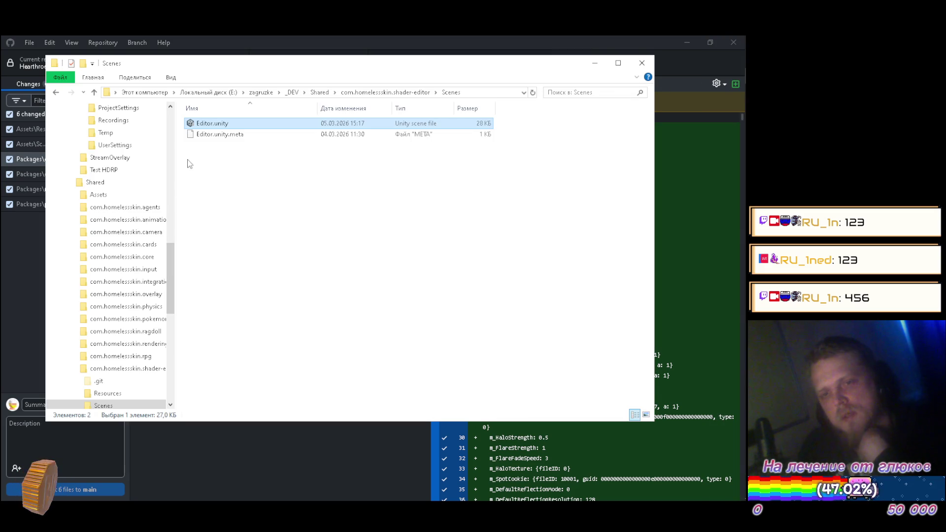
pyautogui.hotkey('alt', 'Up')
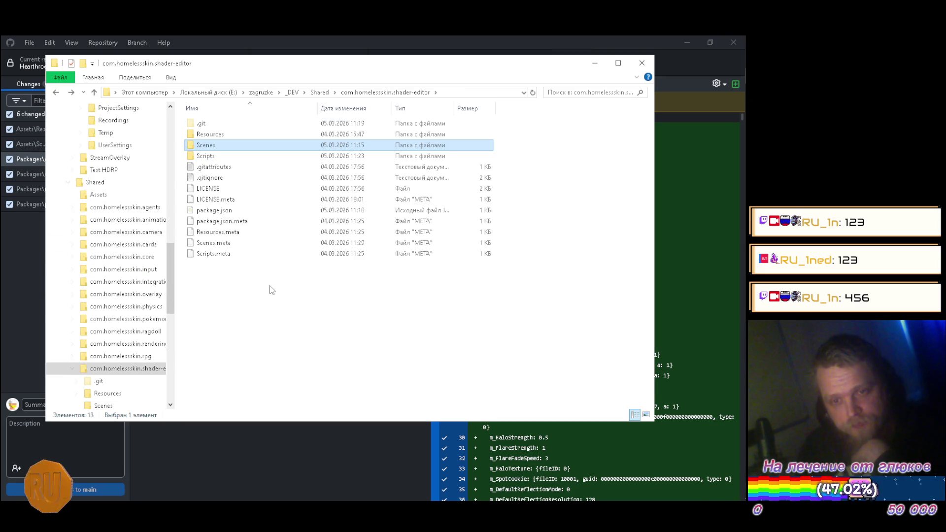
pyautogui.hotkey('alt', 'Up')
pyautogui.hotkey('alt', 'Up')
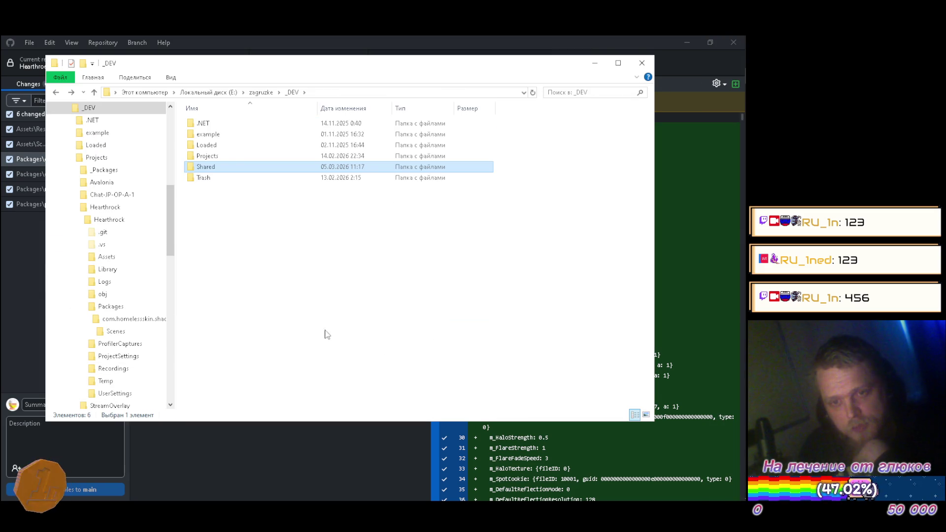
pyautogui.hotkey('alt', 'Left')
pyautogui.hotkey('alt', 'Left')
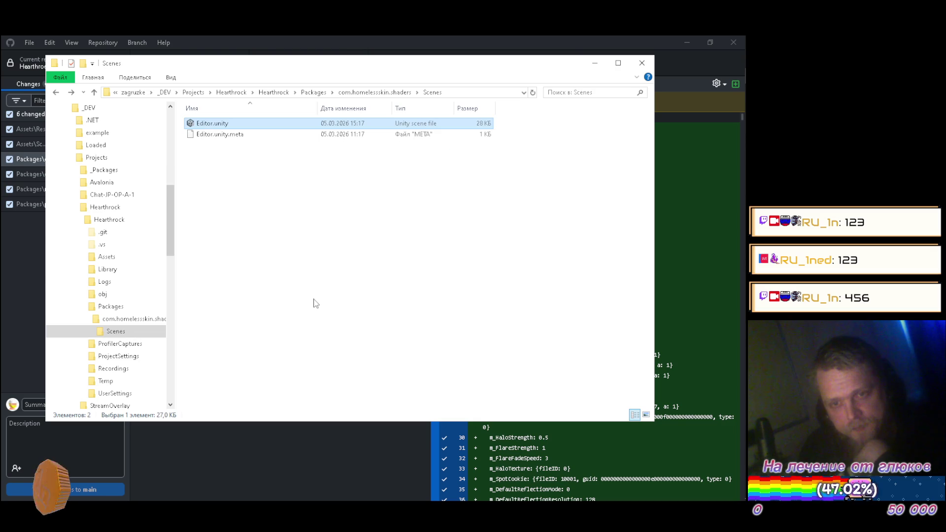
pyautogui.hotkey('alt', 'Up')
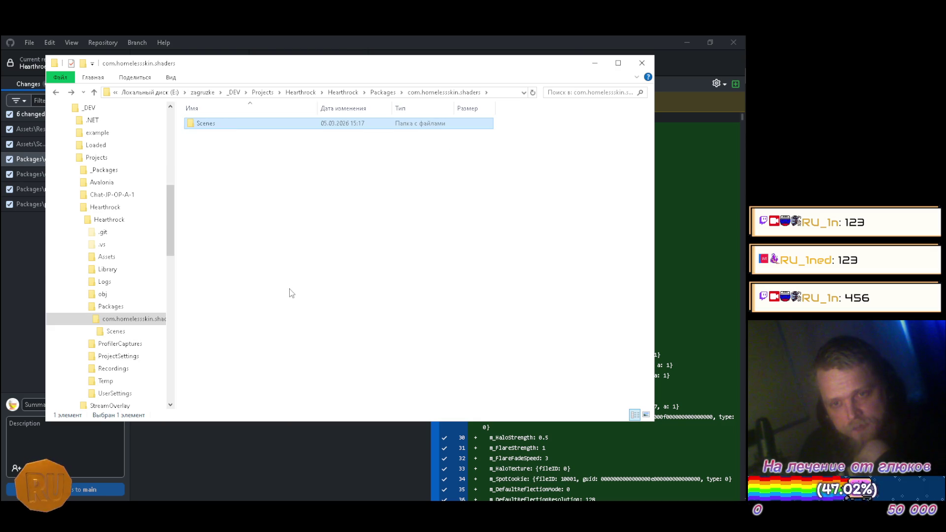
pyautogui.hotkey('alt', 'Up')
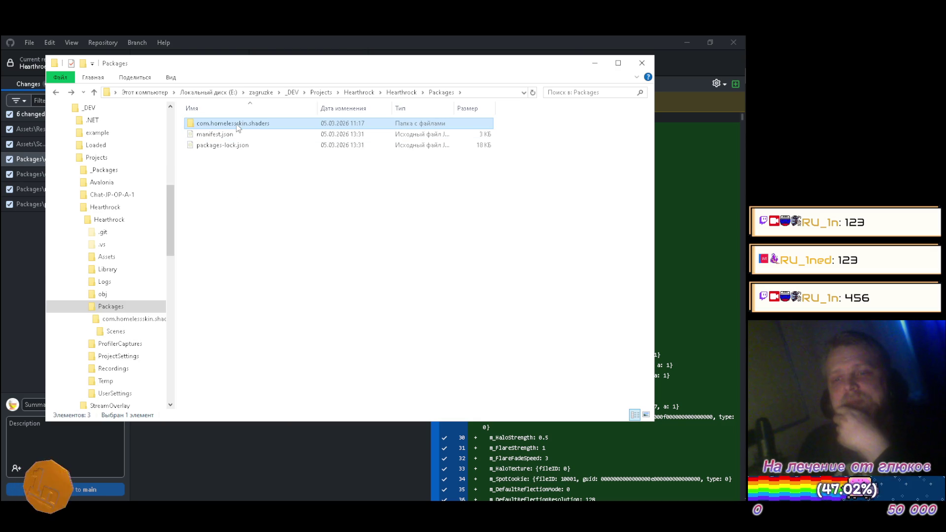
# Permanently delete the com.homelessskin.shaders folder and return to Unity
pyautogui.moveTo(212, 124)
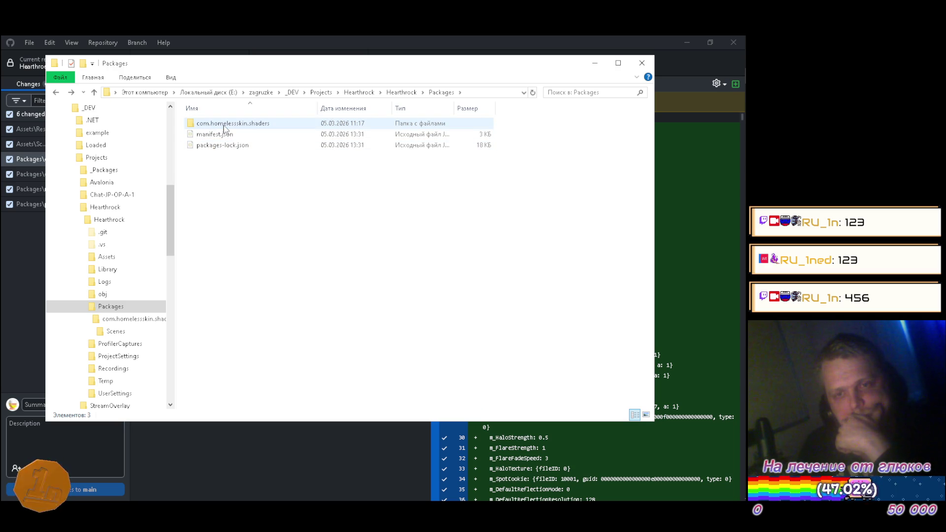
pyautogui.press('Delete')
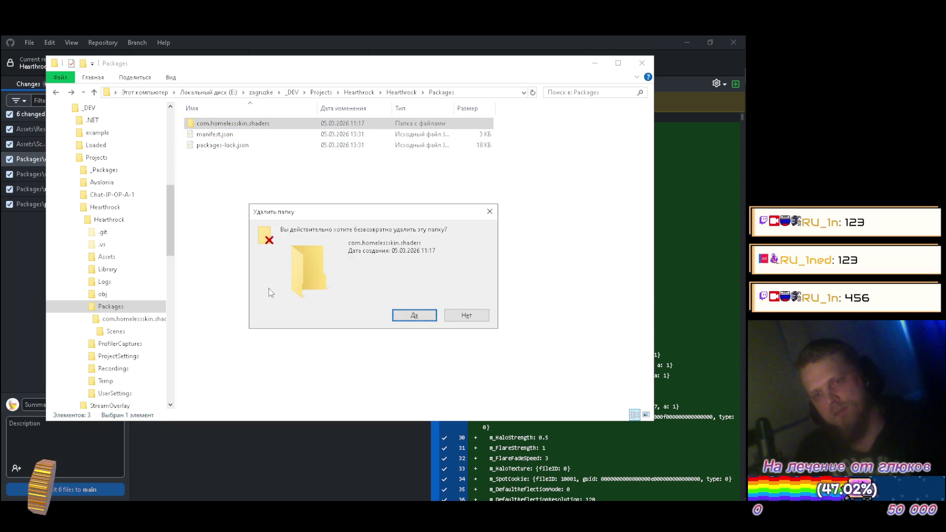
pyautogui.press('Return')
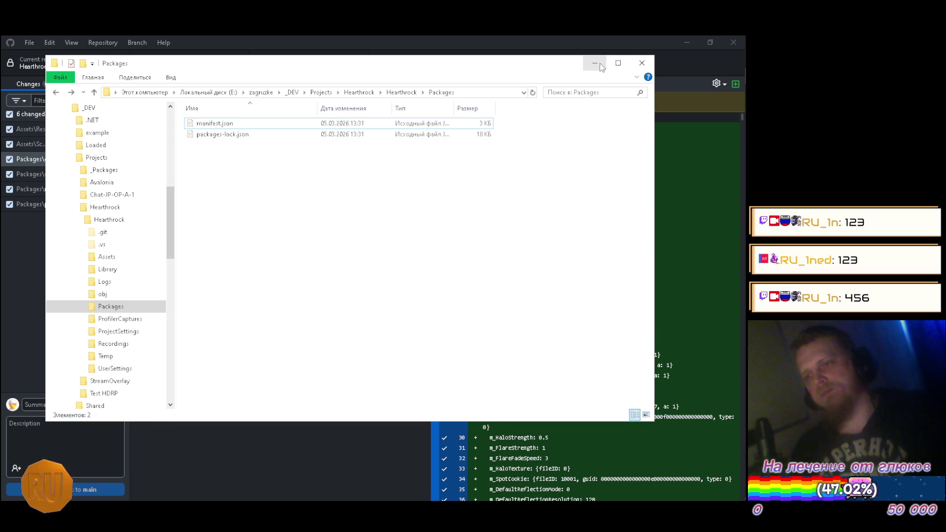
pyautogui.click(598, 63)
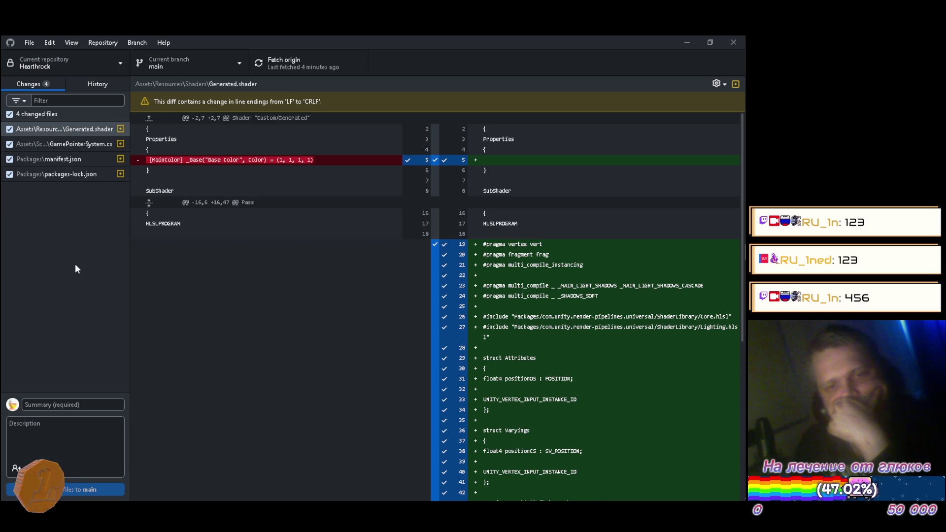
pyautogui.click(730, 319)
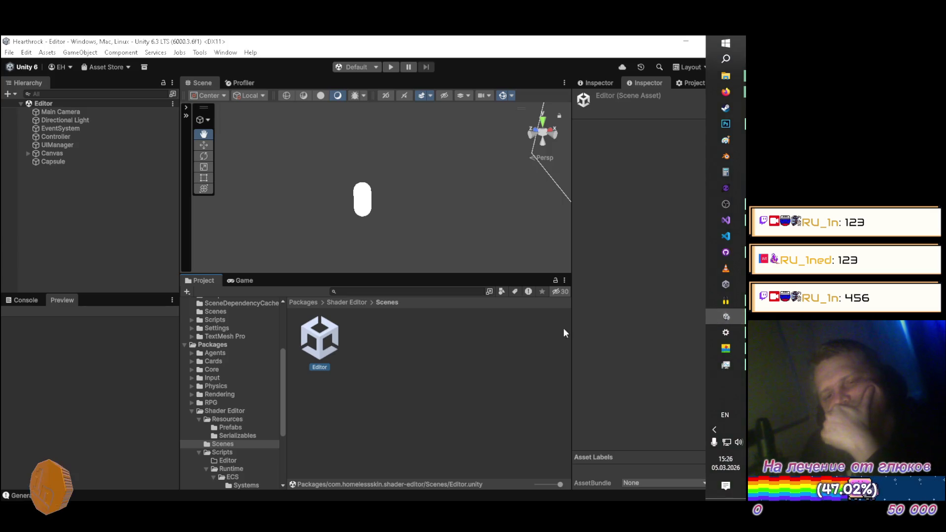
pyautogui.click(433, 365)
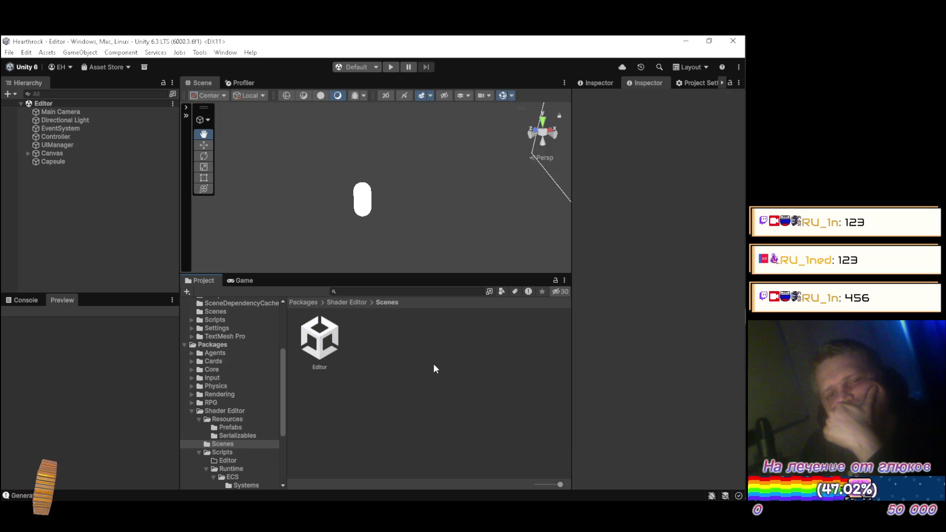
pyautogui.moveTo(735, 331)
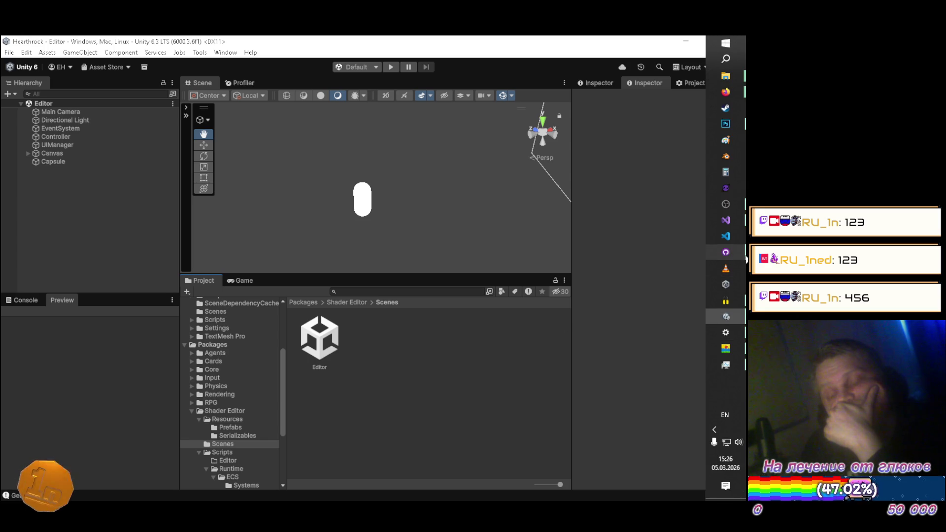
pyautogui.click(726, 252)
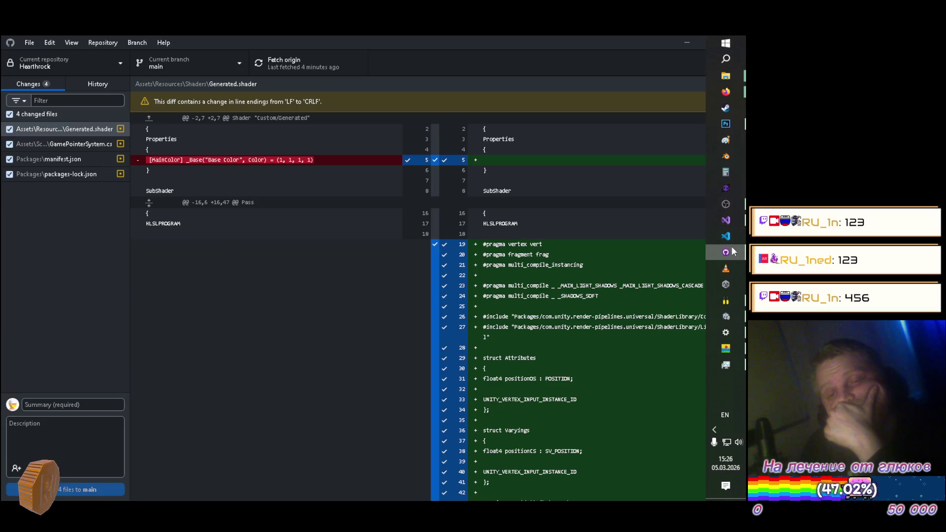
pyautogui.click(727, 317)
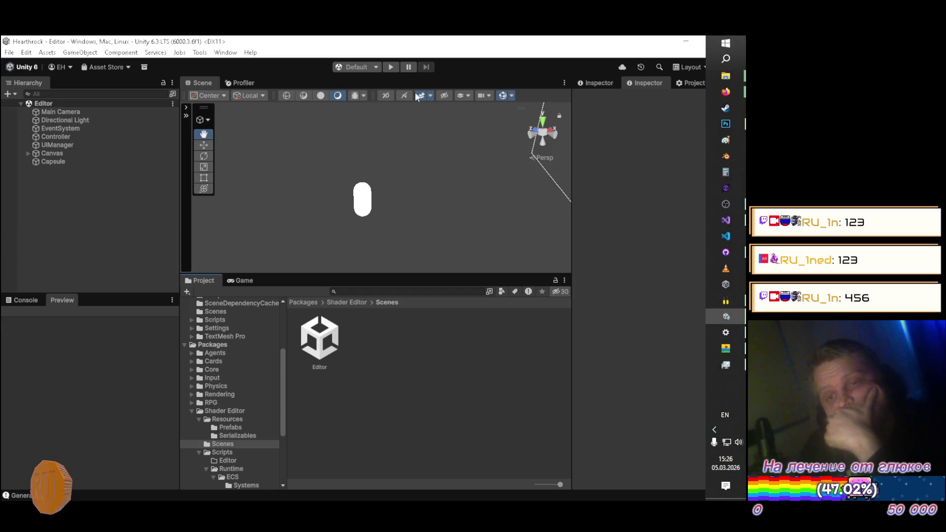
pyautogui.click(390, 67)
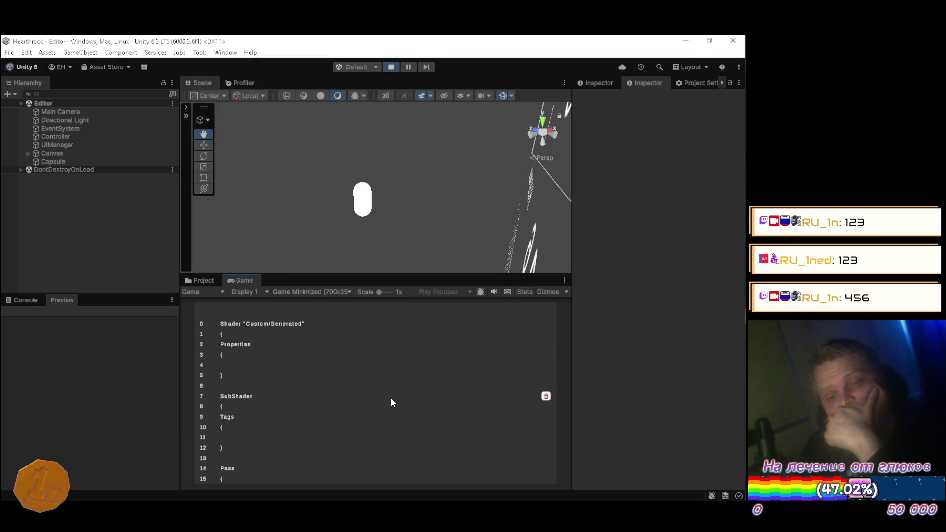
pyautogui.scroll(-10, 391, 397)
pyautogui.scroll(-5, 423, 370)
pyautogui.scroll(12, 429, 387)
pyautogui.scroll(3, 443, 363)
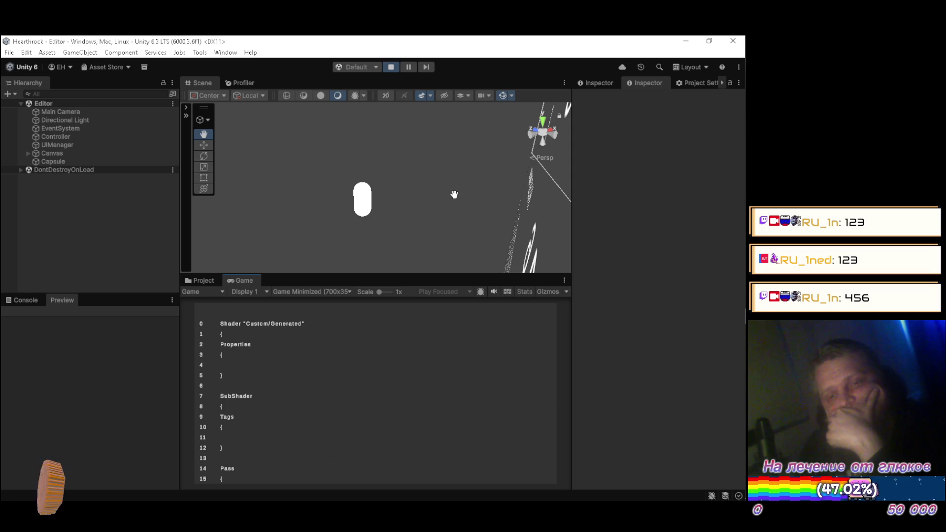
pyautogui.click(392, 69)
pyautogui.moveTo(745, 144)
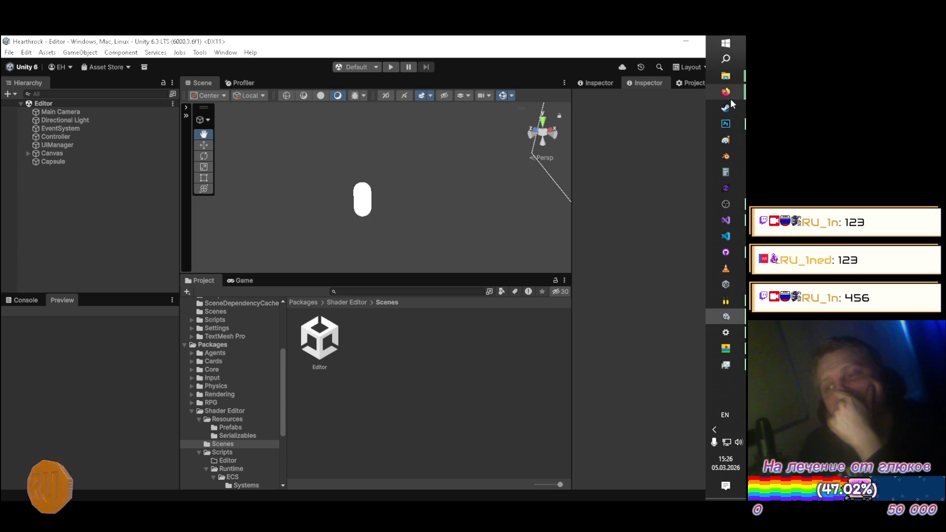
pyautogui.click(739, 251)
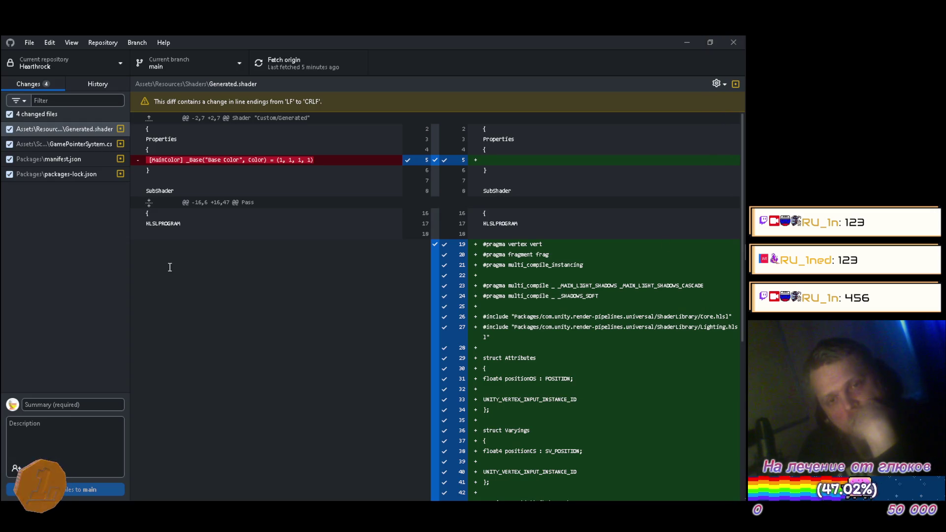
# Review the GamePointerSystem.cs, manifest.json and packages-lock.json diffs, then switch to com.homelessskin.input and hide GitHub Desktop
pyautogui.click(81, 143)
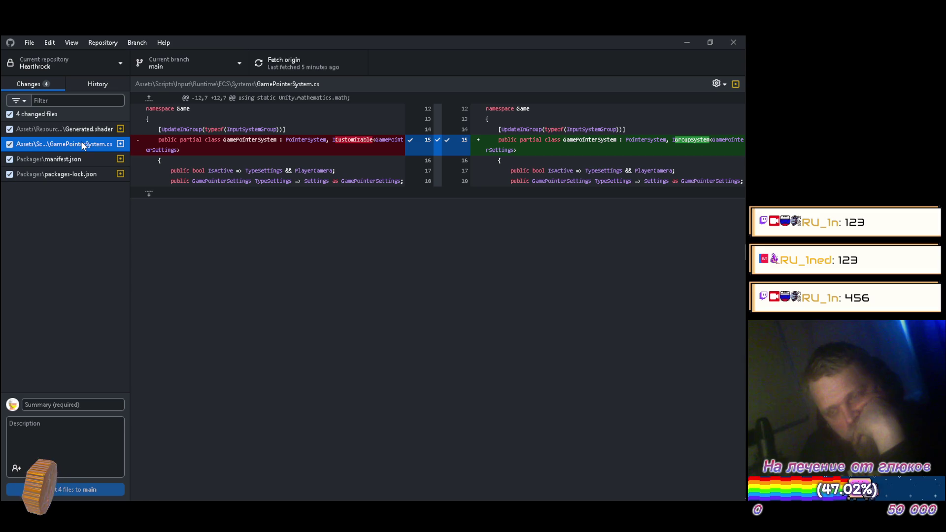
pyautogui.click(62, 162)
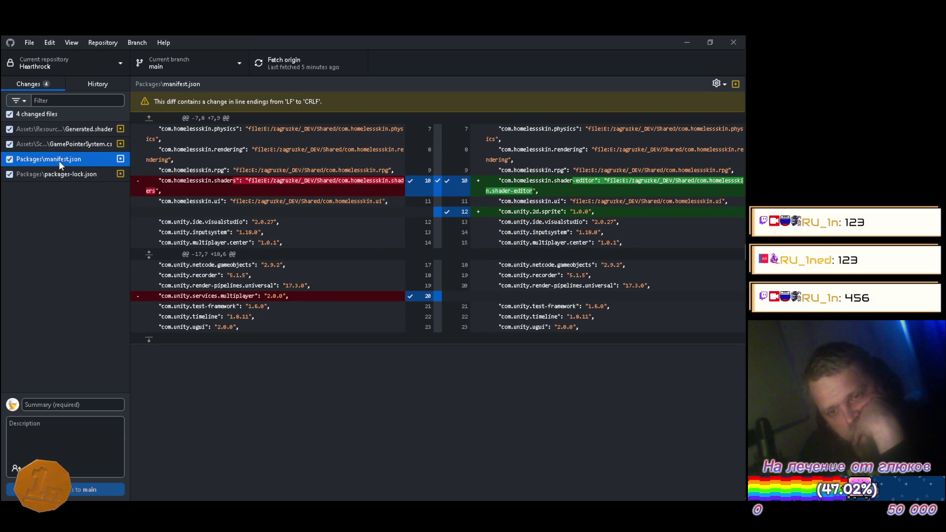
pyautogui.click(49, 173)
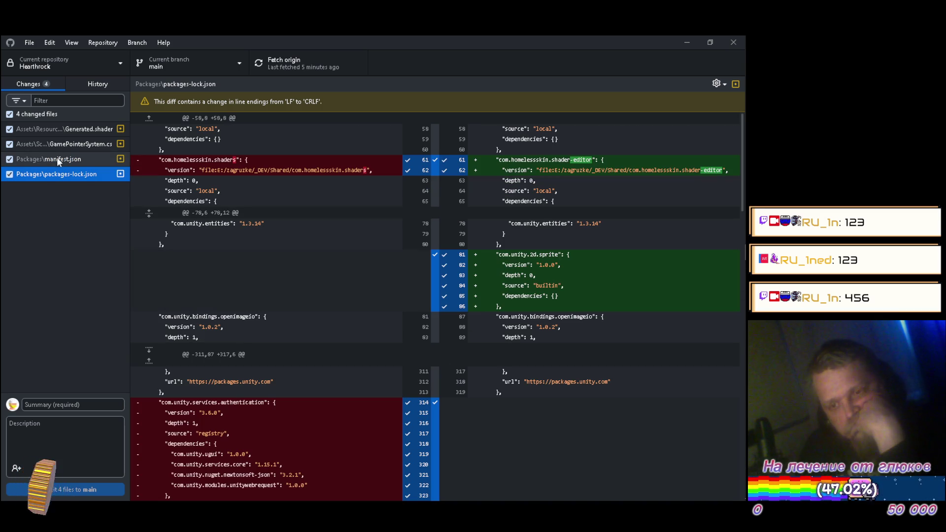
pyautogui.scroll(-5, 160, 221)
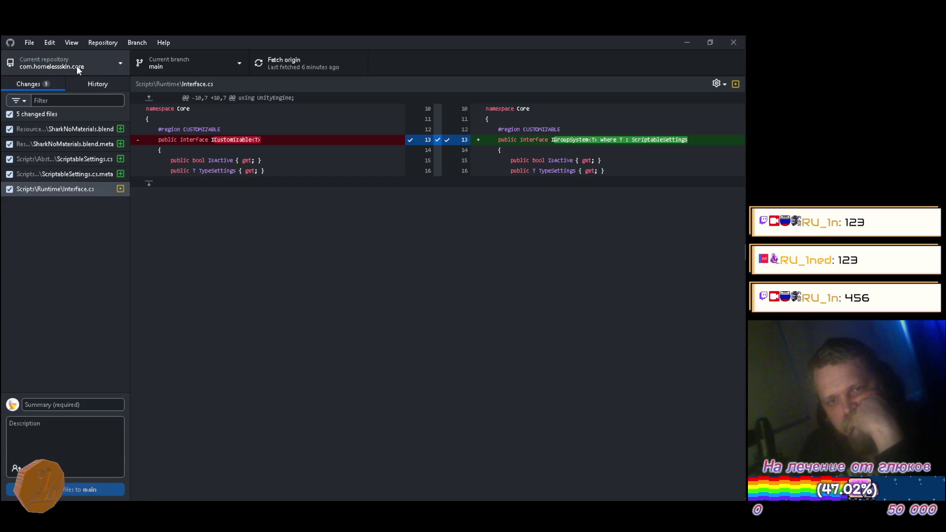
pyautogui.click(76, 66)
pyautogui.click(75, 317)
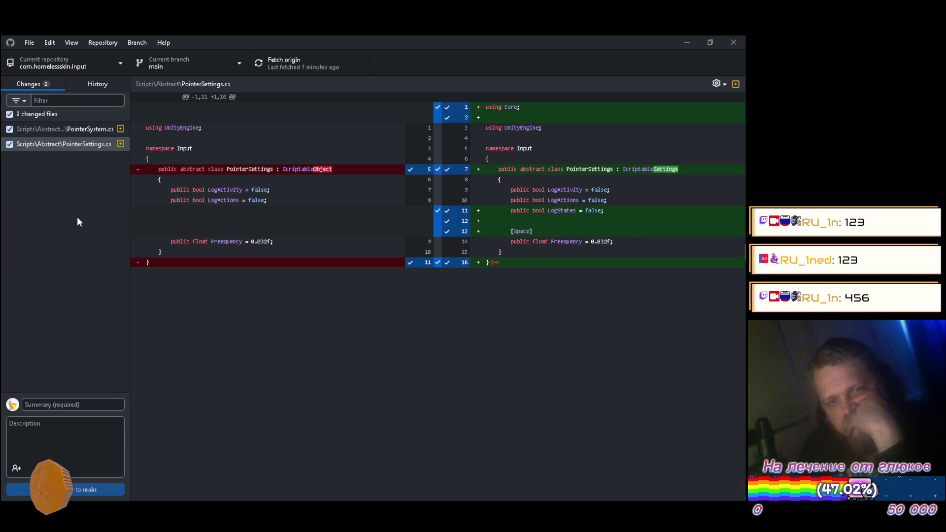
pyautogui.click(690, 42)
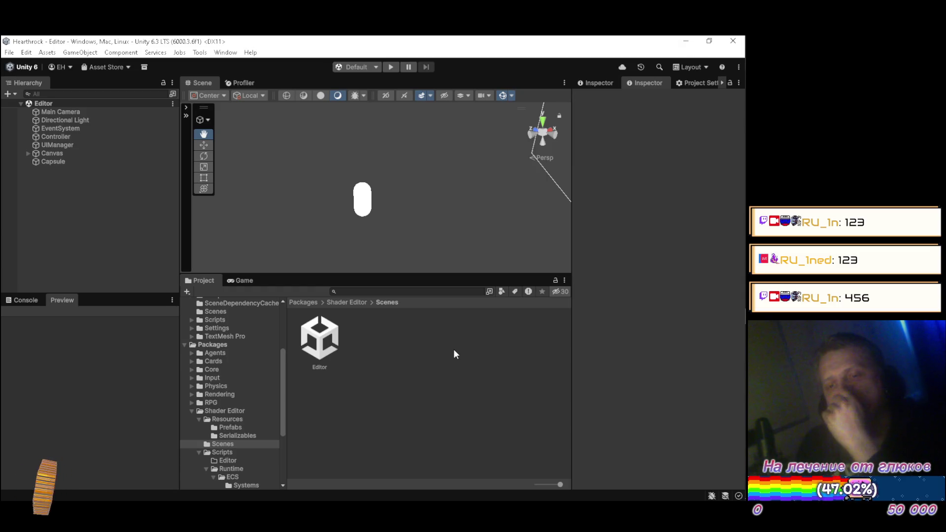
# Select UIManager under the expanded Canvas and start Play mode
pyautogui.click(26, 153)
pyautogui.click(46, 144)
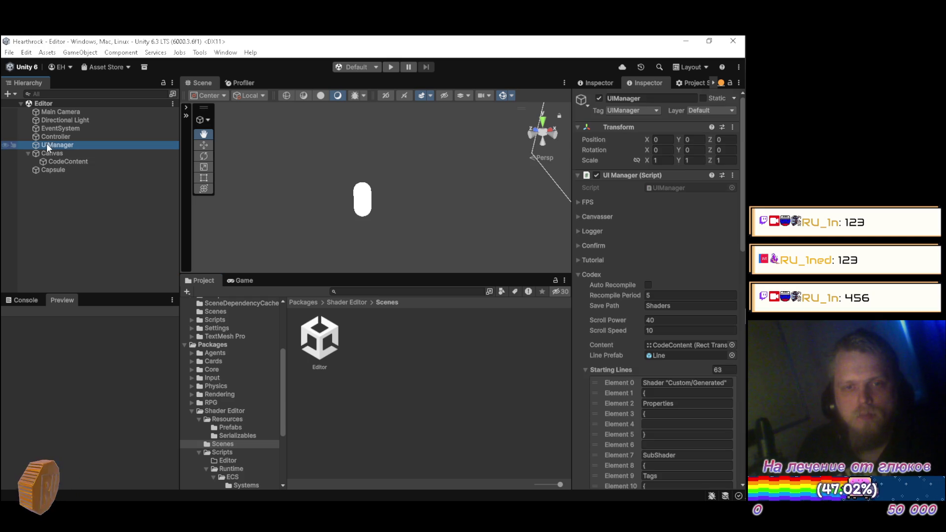
pyautogui.scroll(-15, 667, 259)
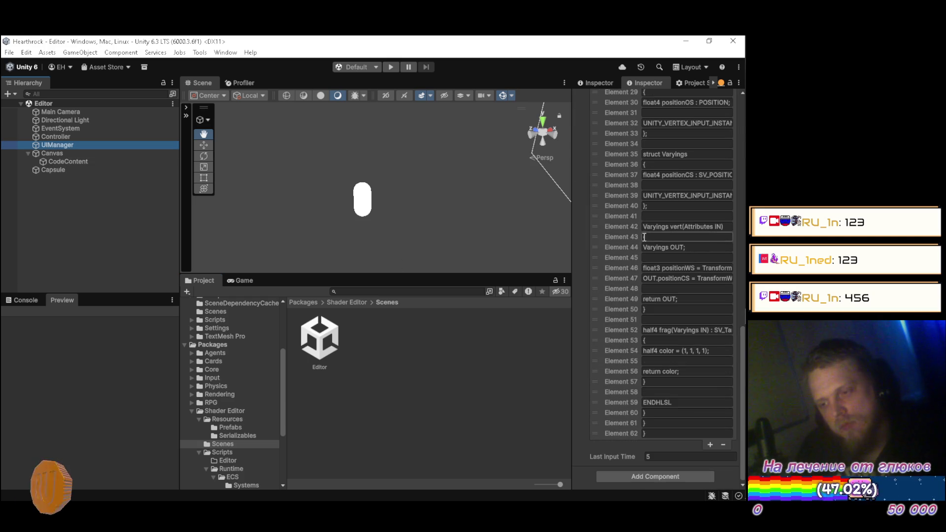
pyautogui.click(391, 67)
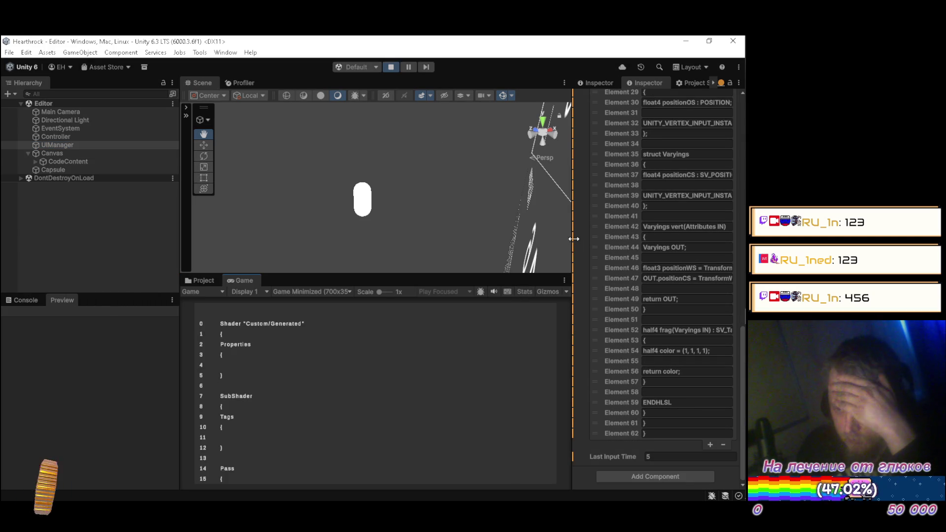
# Narrow the Inspector to widen Scene and Game, scrolling through UIManager's Starting Lines
pyautogui.moveTo(572, 234); pyautogui.dragTo(521, 236)
pyautogui.scroll(4, 640, 302)
pyautogui.scroll(10, 639, 302)
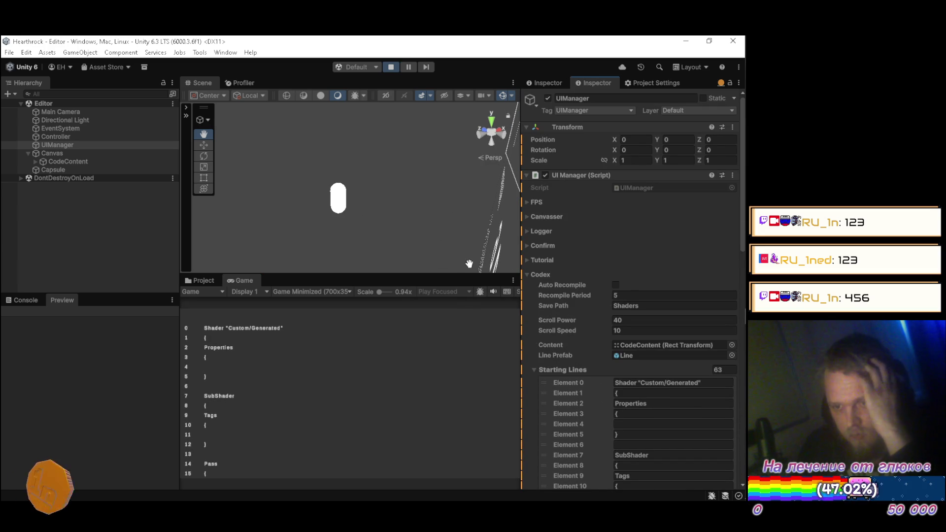
pyautogui.moveTo(521, 261)
pyautogui.mouseDown()
pyautogui.moveTo(544, 260)
pyautogui.moveTo(523, 256)
pyautogui.mouseUp()
pyautogui.scroll(-10, 587, 226)
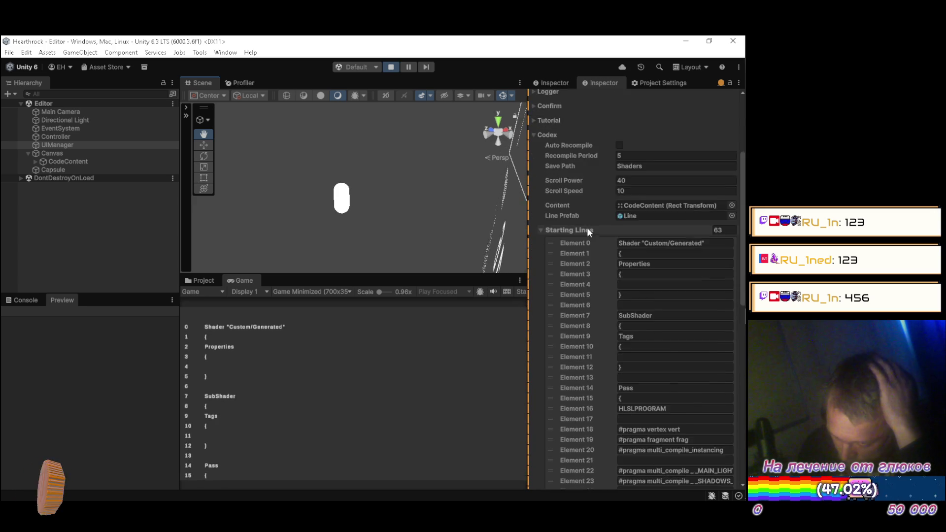
pyautogui.scroll(10, 553, 246)
pyautogui.scroll(-15, 570, 306)
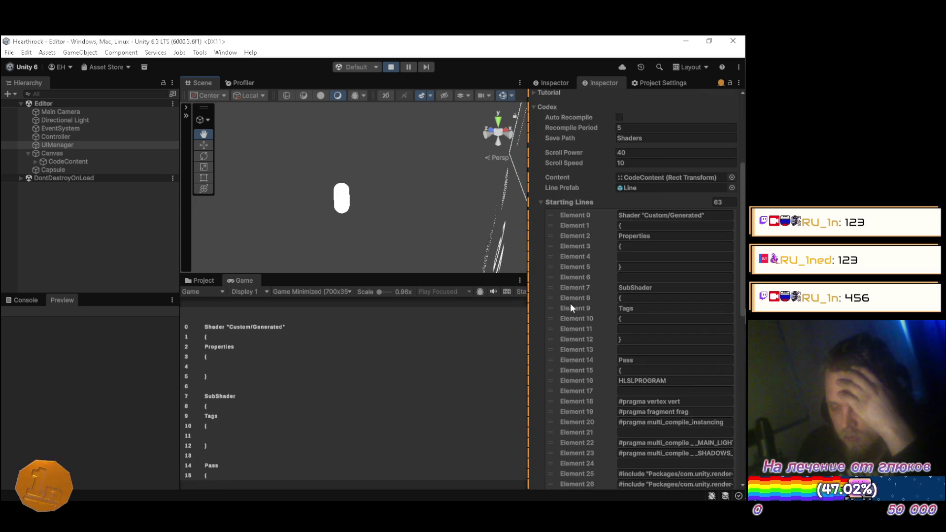
pyautogui.scroll(15, 581, 294)
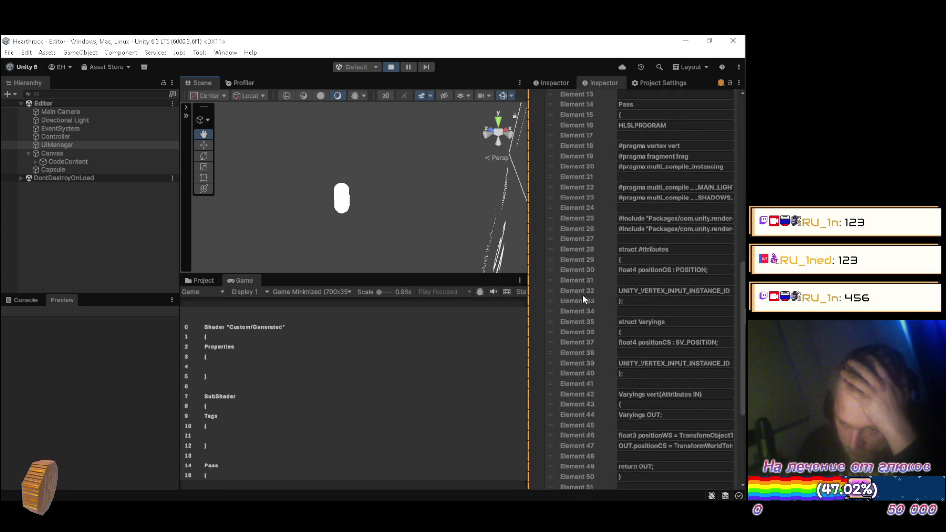
pyautogui.scroll(-5, 580, 285)
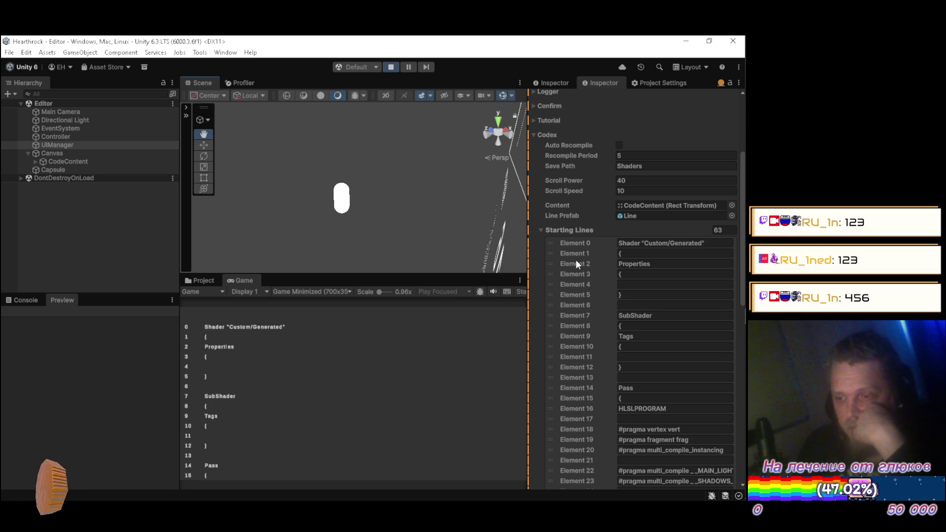
pyautogui.scroll(-15, 575, 261)
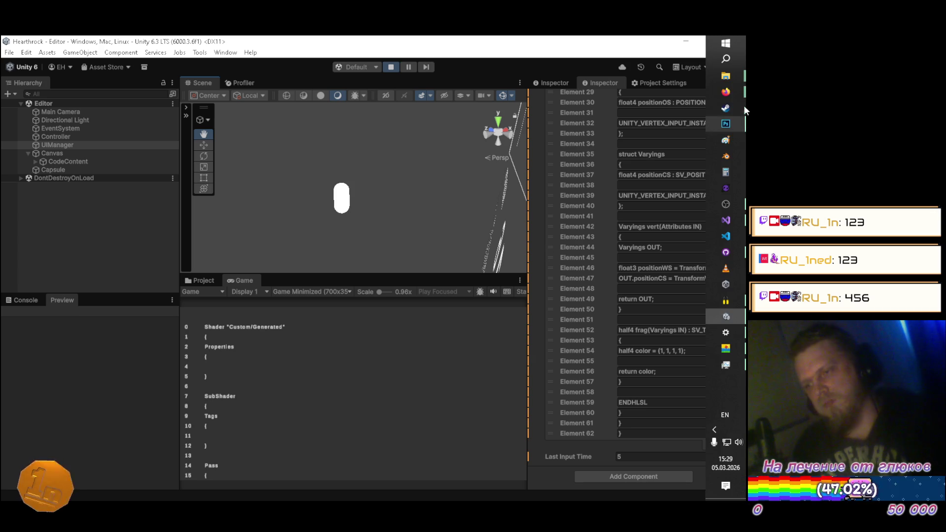
# Navigate Explorer up to the _DEV folder and open Shared
pyautogui.moveTo(725, 75)
pyautogui.click(663, 84)
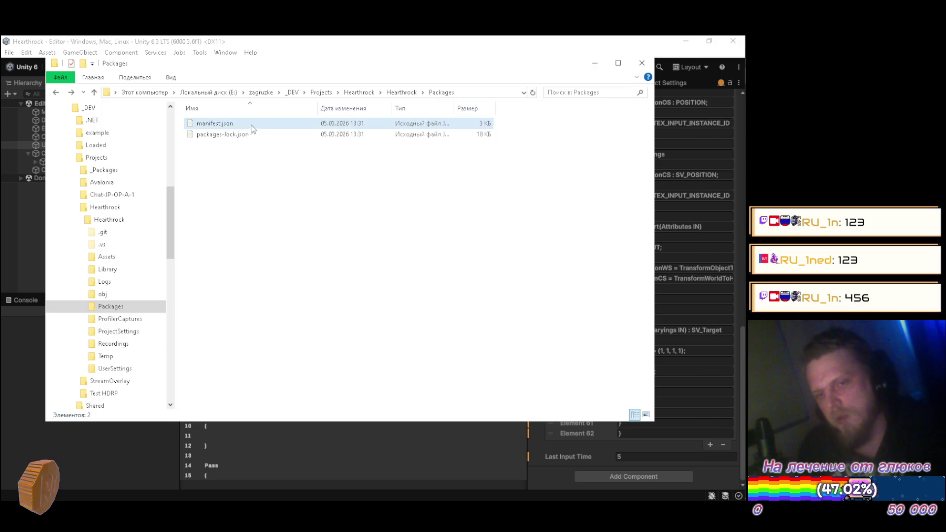
pyautogui.click(95, 93)
pyautogui.click(95, 93)
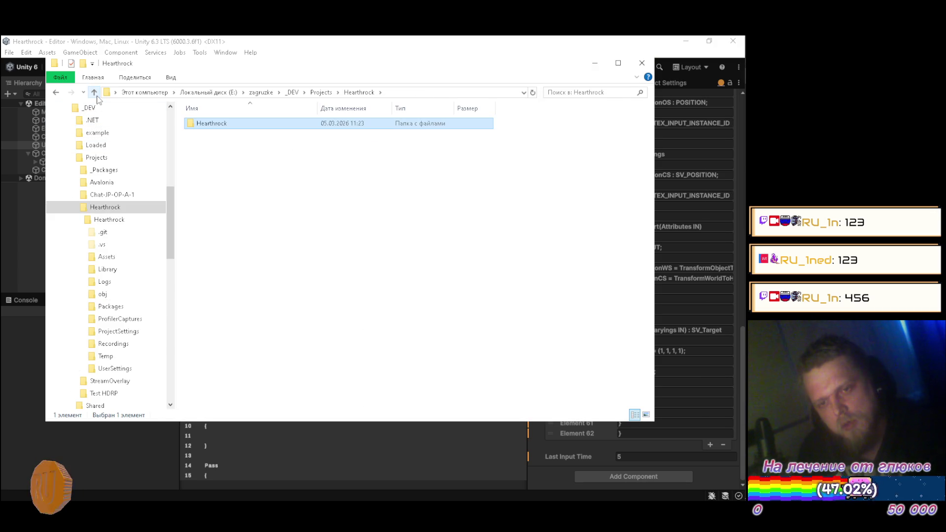
pyautogui.click(95, 94)
pyautogui.click(95, 94)
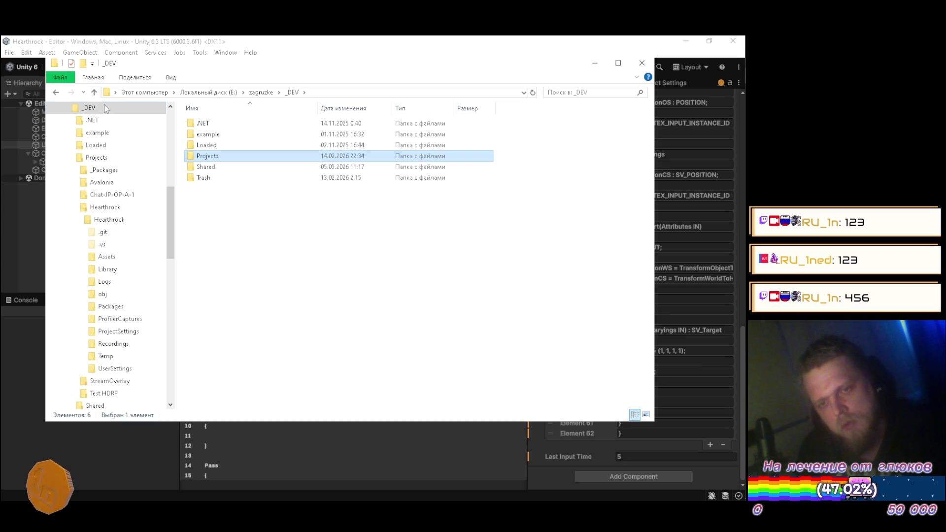
pyautogui.doubleClick(217, 178)
# Select the package folders from com.homelessskin.agents through ui.themes, clear the selection, and minimize Explorer
pyautogui.click(228, 330)
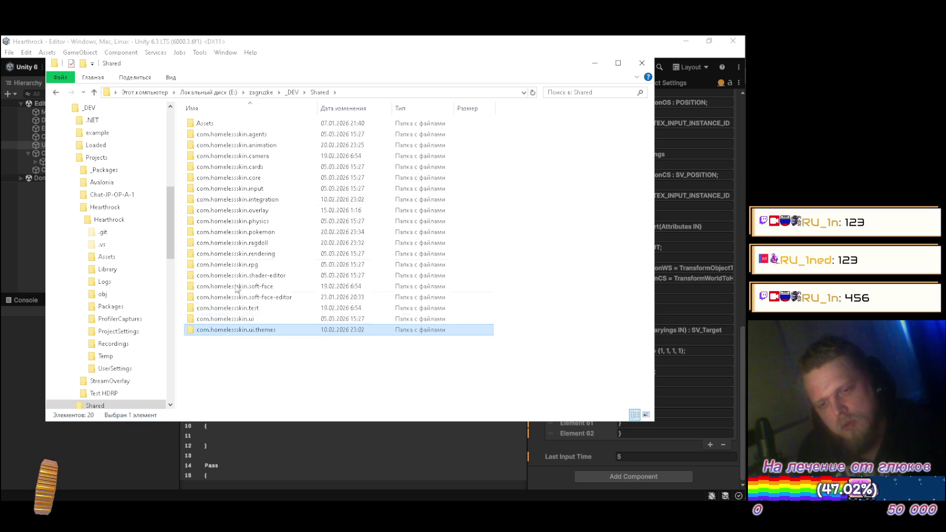
pyautogui.click(224, 133)
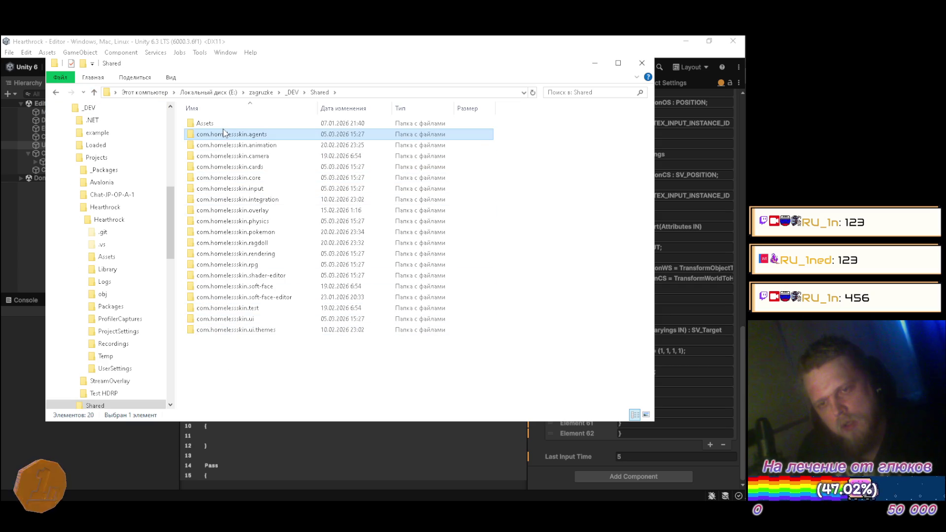
pyautogui.click(229, 330)
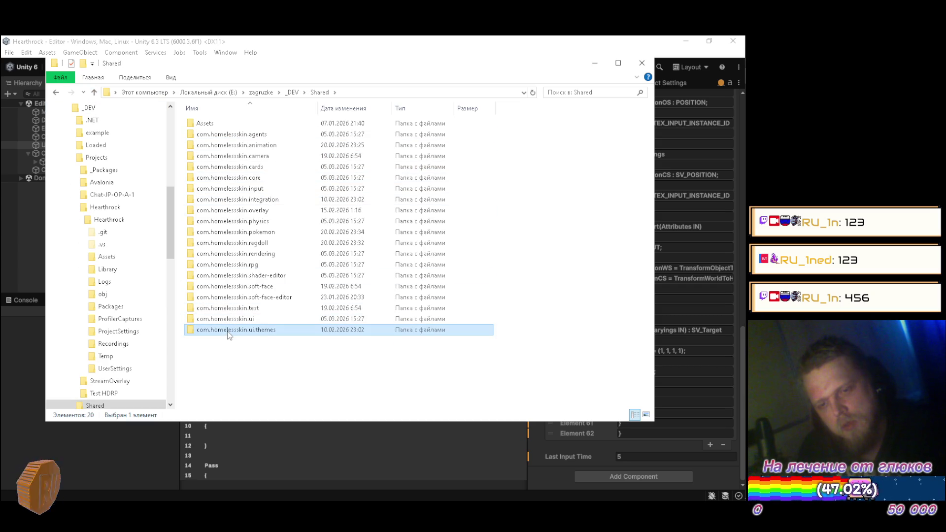
pyautogui.keyDown('shift'); pyautogui.click(242, 136); pyautogui.keyUp('shift')
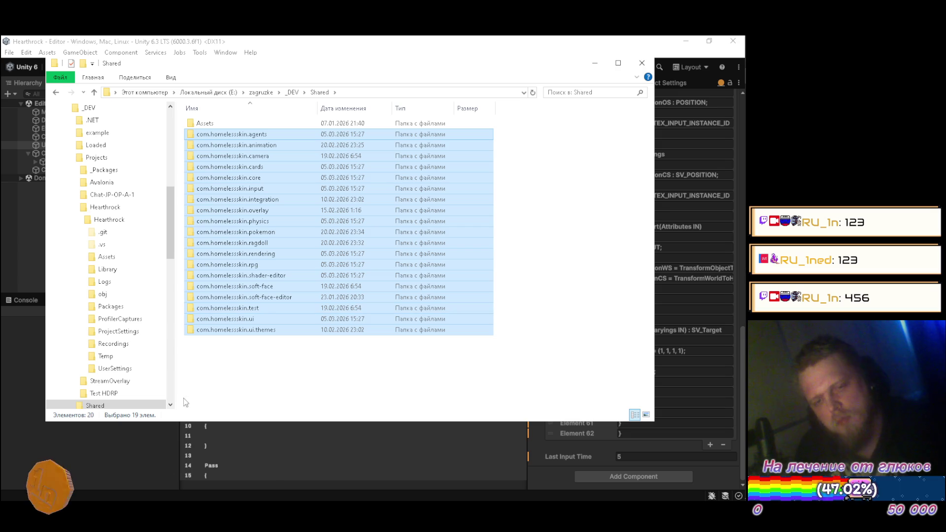
pyautogui.click(243, 378)
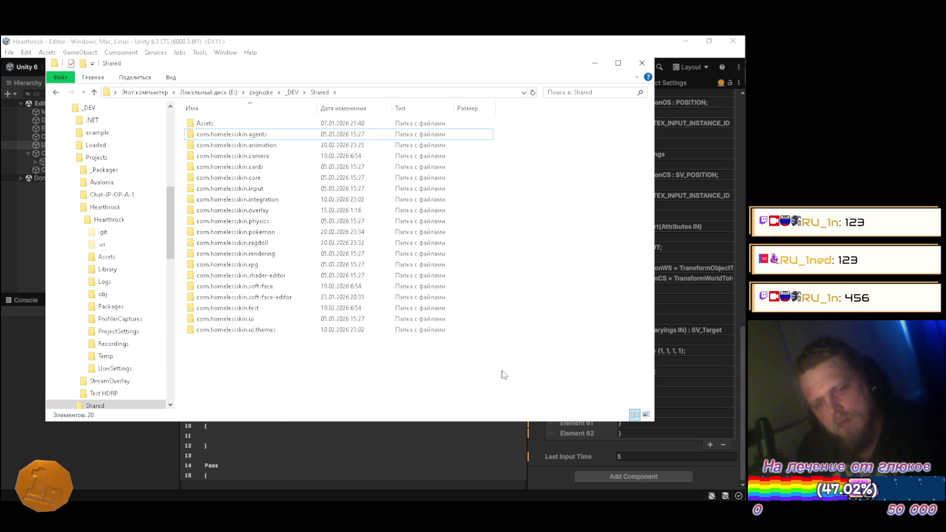
pyautogui.click(249, 330)
pyautogui.keyDown('shift'); pyautogui.click(227, 134); pyautogui.keyUp('shift')
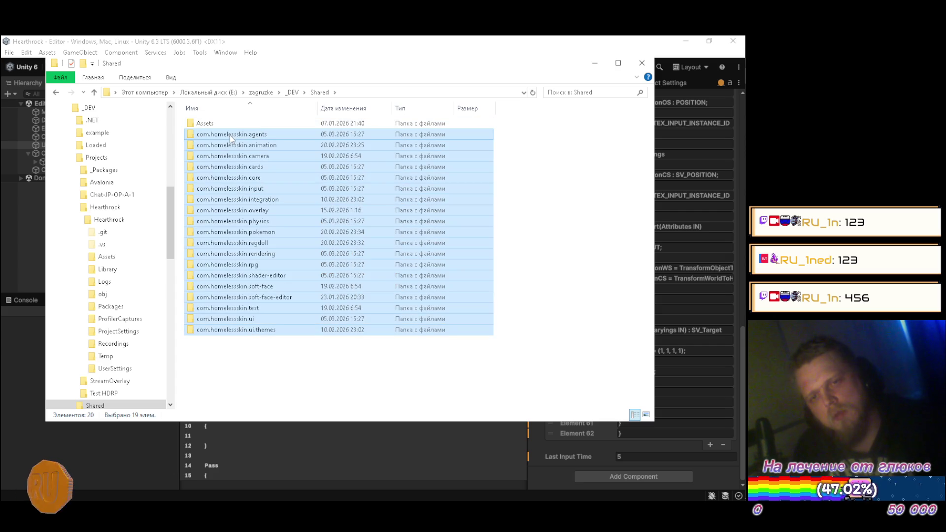
pyautogui.click(319, 374)
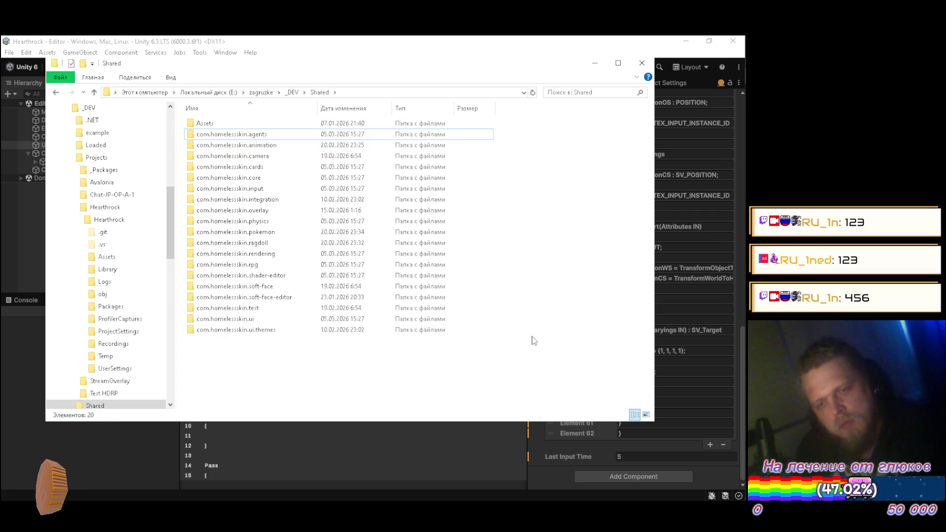
pyautogui.click(595, 63)
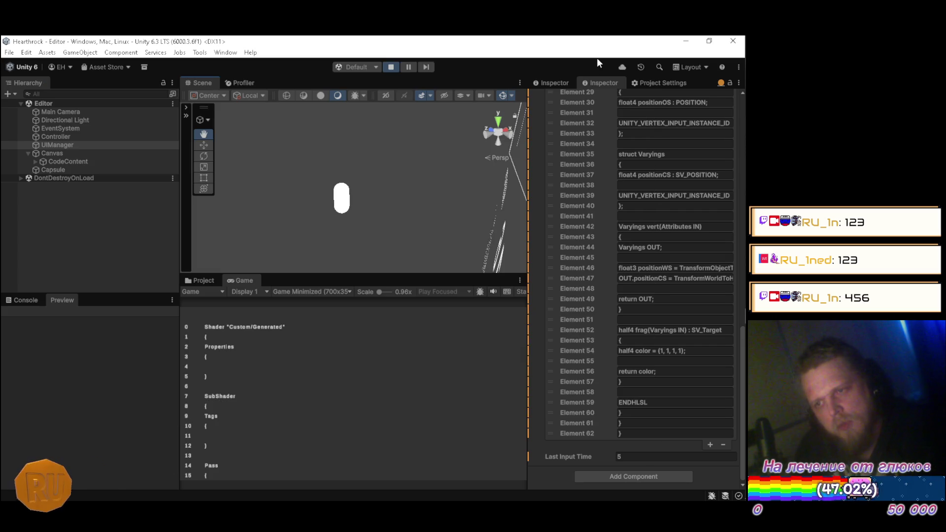
pyautogui.moveTo(746, 163)
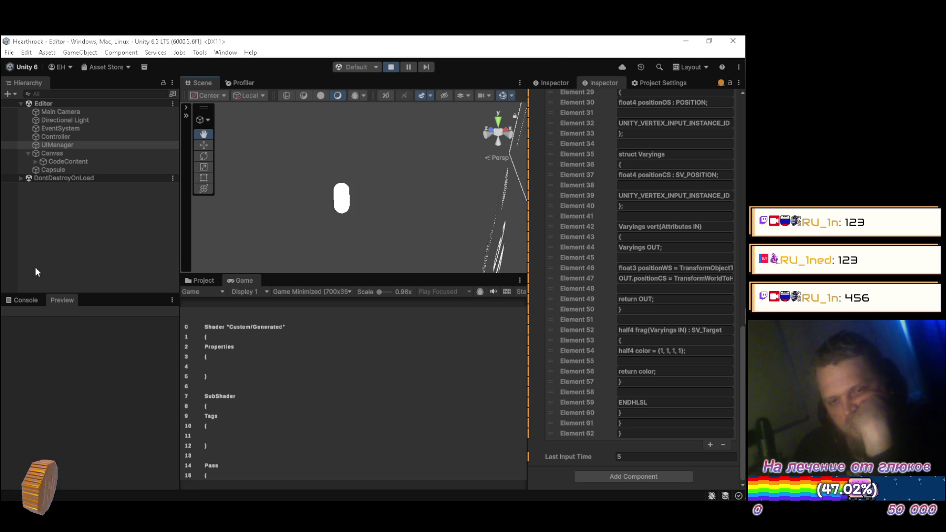
pyautogui.click(15, 299)
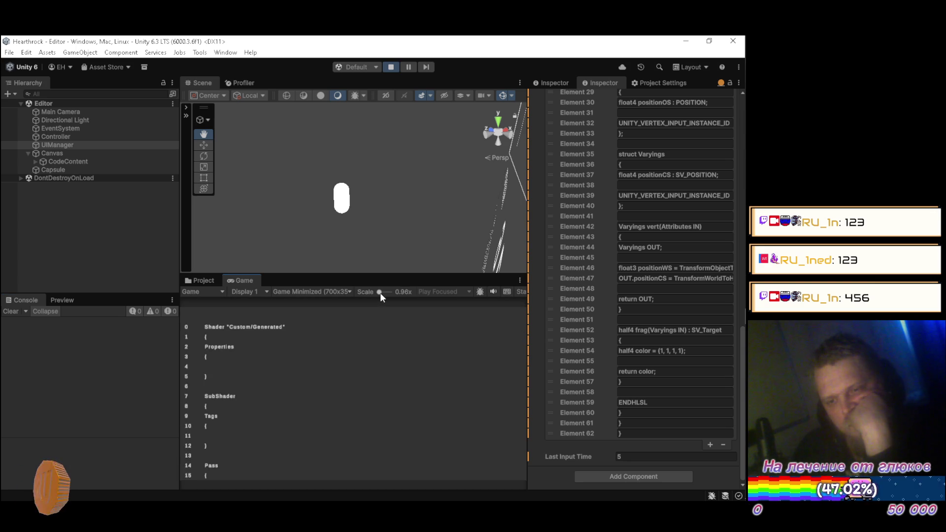
# Set the Game view scale to 1x and widen the Scene and Game panes toward the Inspector
pyautogui.moveTo(380, 292); pyautogui.dragTo(381, 294)
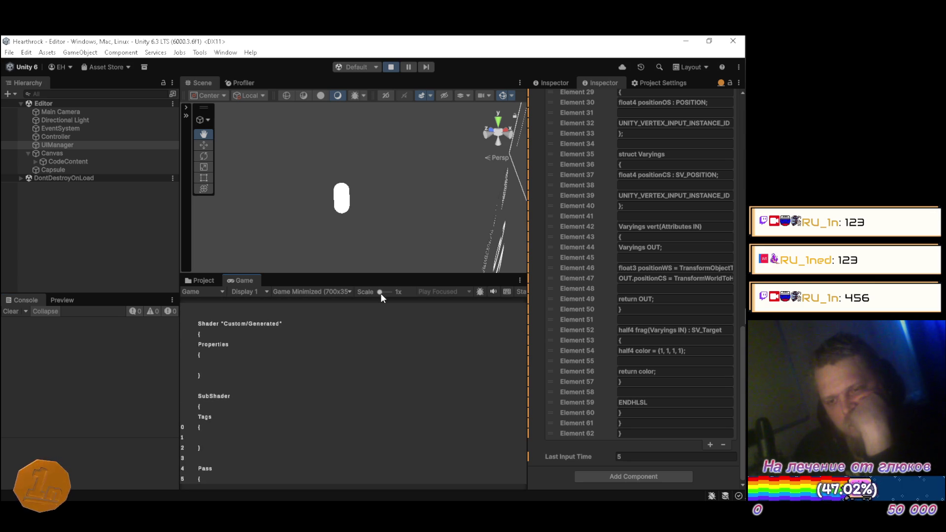
pyautogui.moveTo(528, 257)
pyautogui.mouseDown()
pyautogui.moveTo(558, 260)
pyautogui.moveTo(549, 260)
pyautogui.mouseUp()
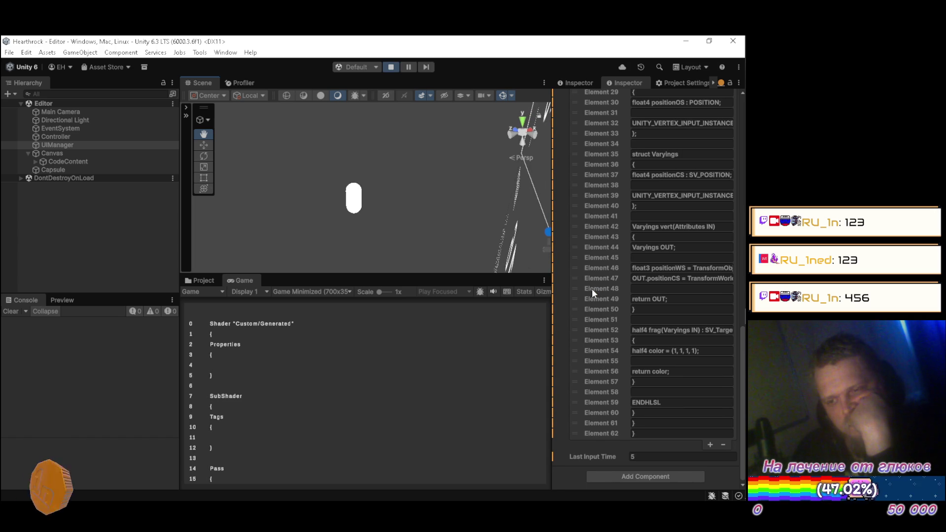
pyautogui.scroll(7, 593, 289)
pyautogui.scroll(3, 599, 295)
pyautogui.scroll(-10, 606, 284)
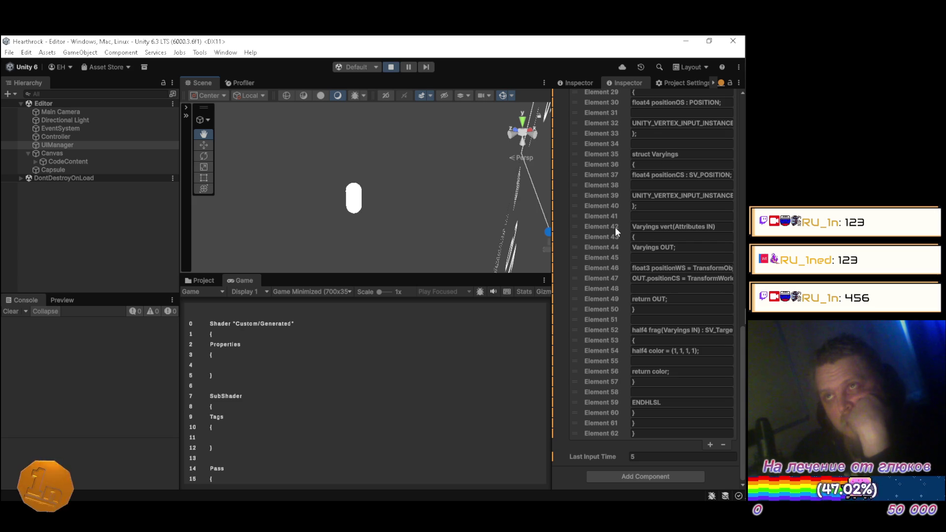
pyautogui.moveTo(744, 222)
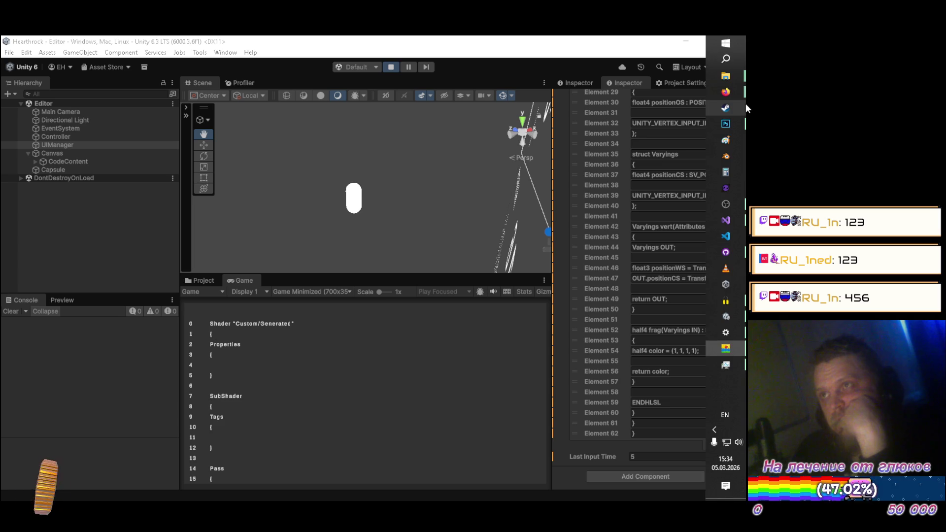
pyautogui.moveTo(727, 93)
pyautogui.click(604, 82)
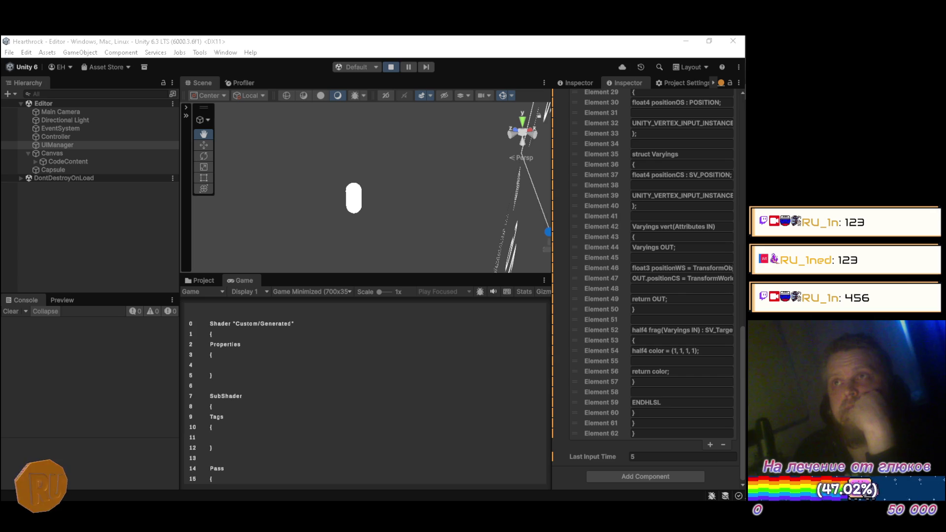
pyautogui.moveTo(729, 202)
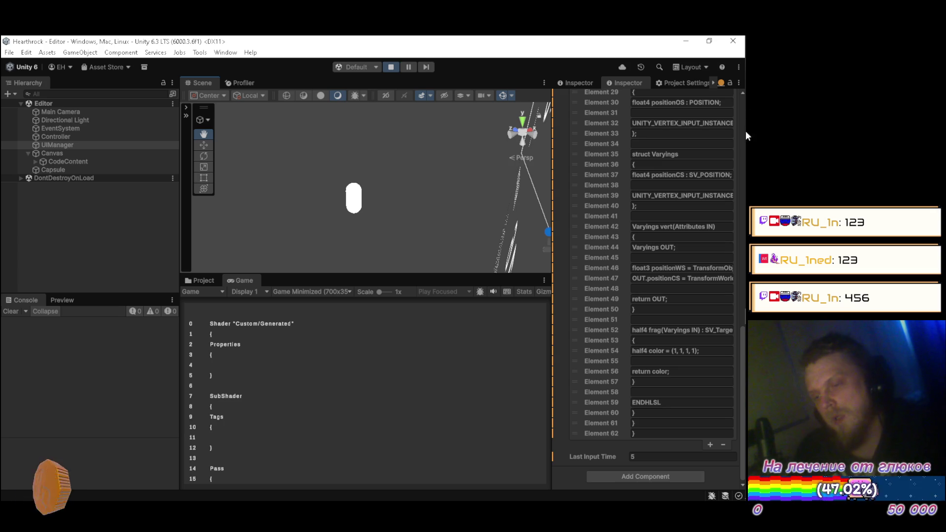
pyautogui.moveTo(746, 111)
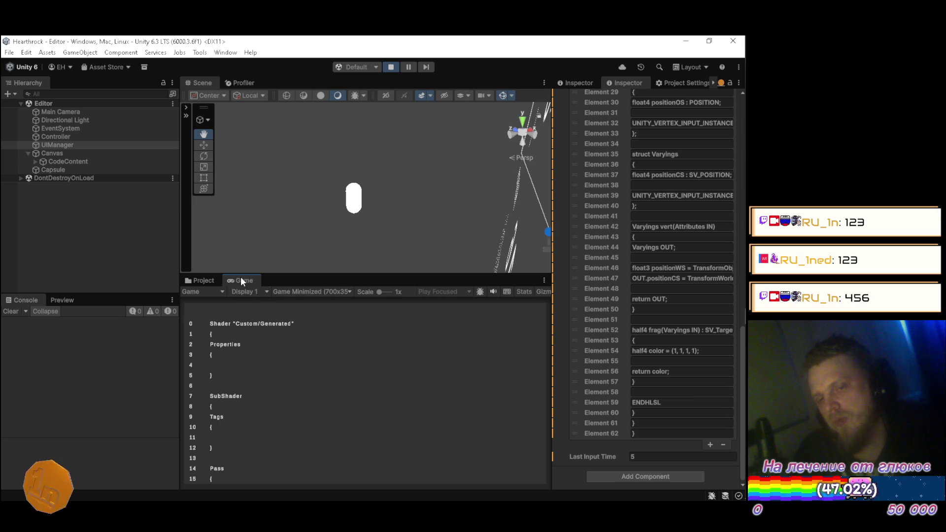
pyautogui.scroll(-10, 365, 337)
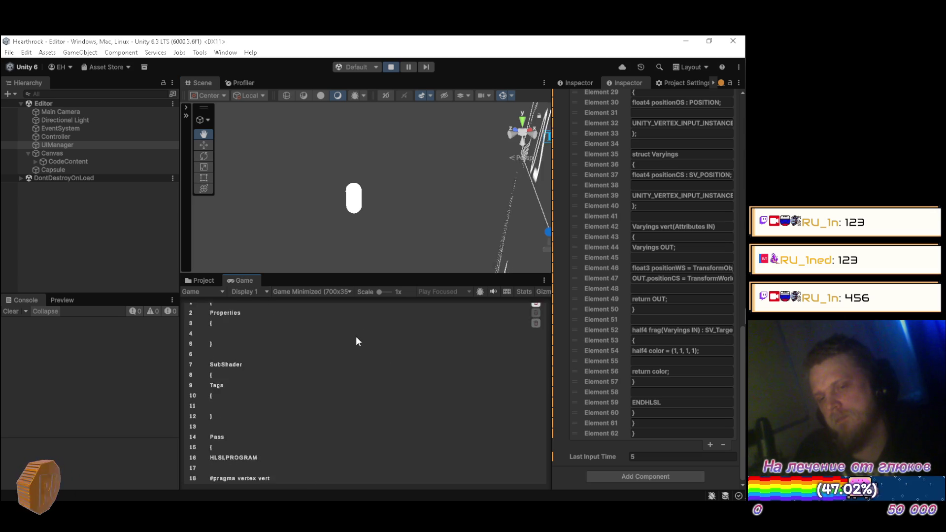
# Scroll through the Game view shader code, then switch the Scene view to 2D
pyautogui.scroll(-6, 353, 359)
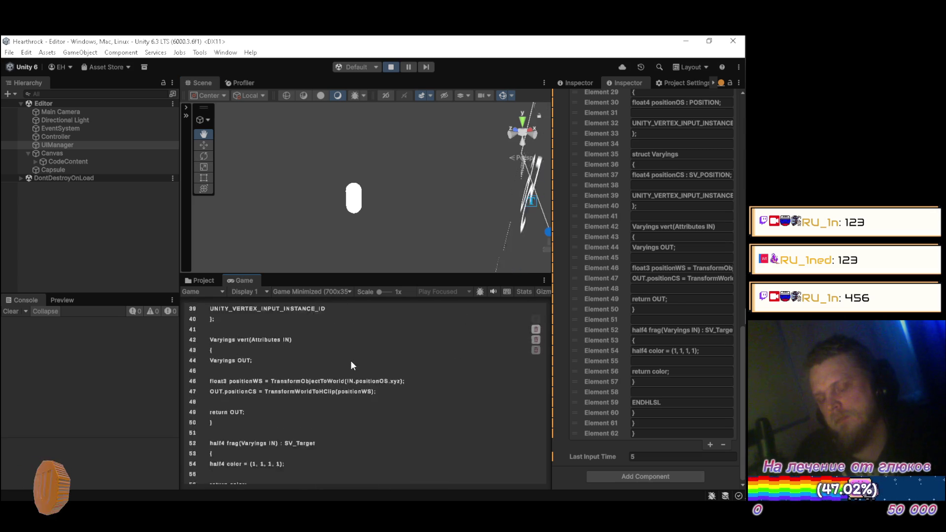
pyautogui.scroll(16, 352, 363)
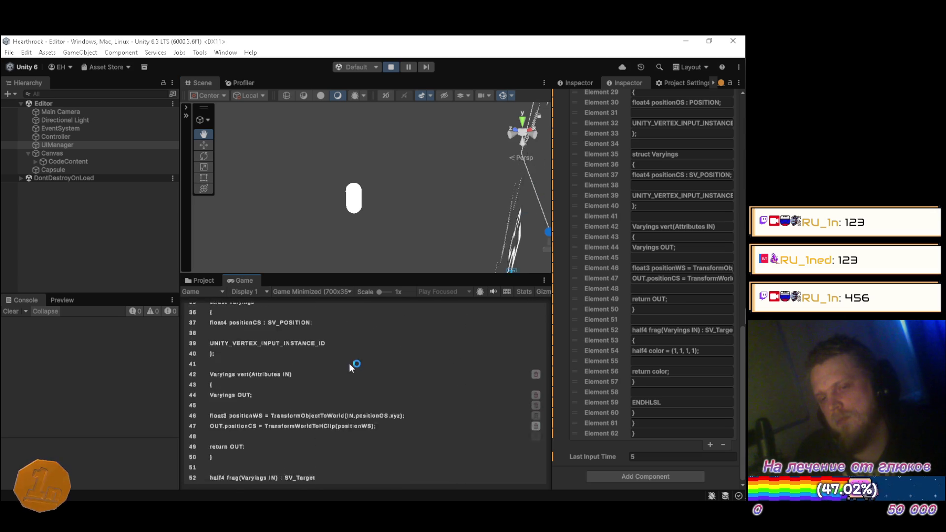
pyautogui.scroll(-2, 351, 350)
pyautogui.click(385, 97)
# Zoom and pan the Scene view to frame the canvas showing shader lines 0 through 15
pyautogui.scroll(-3, 363, 204)
pyautogui.scroll(10, 364, 224)
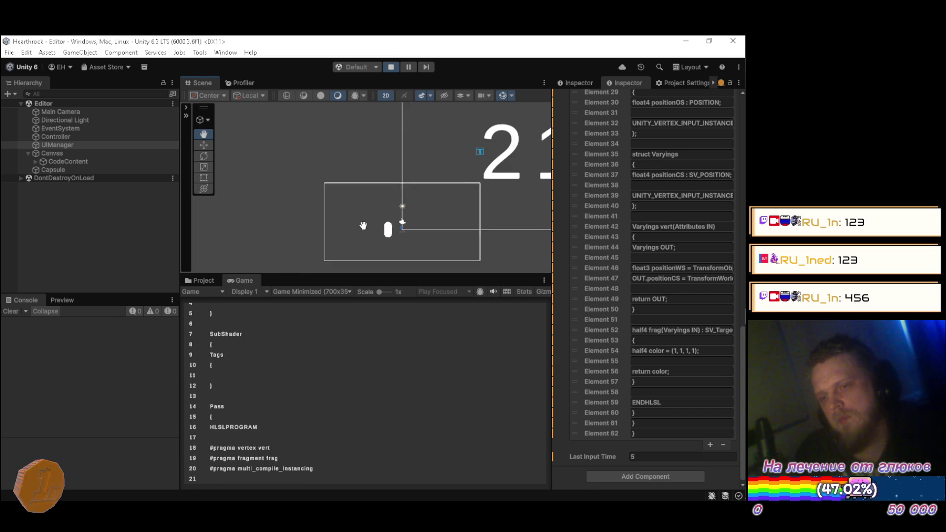
pyautogui.scroll(-10, 373, 233)
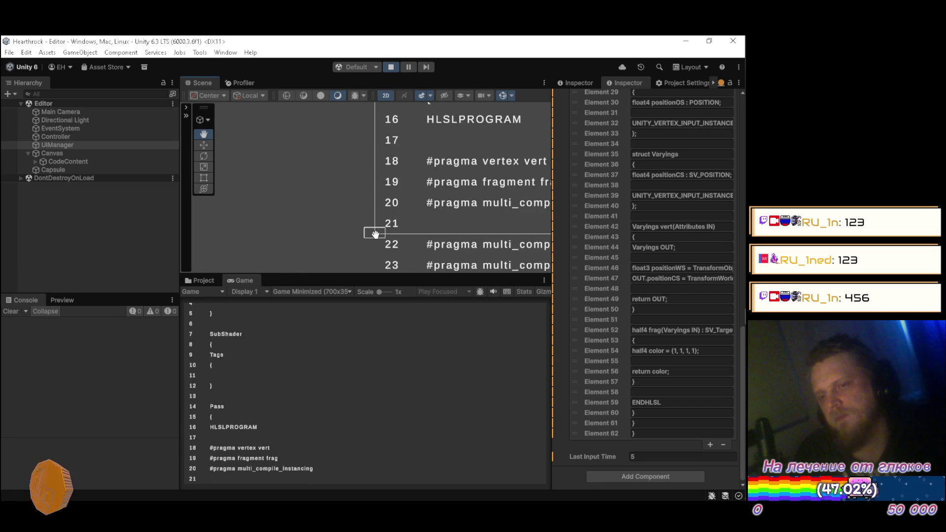
pyautogui.scroll(5, 364, 216)
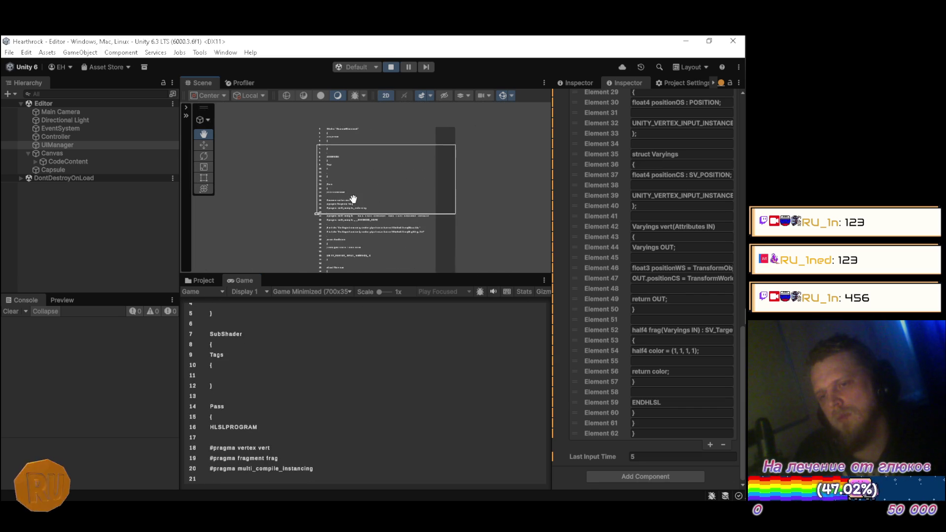
pyautogui.scroll(3, 306, 182)
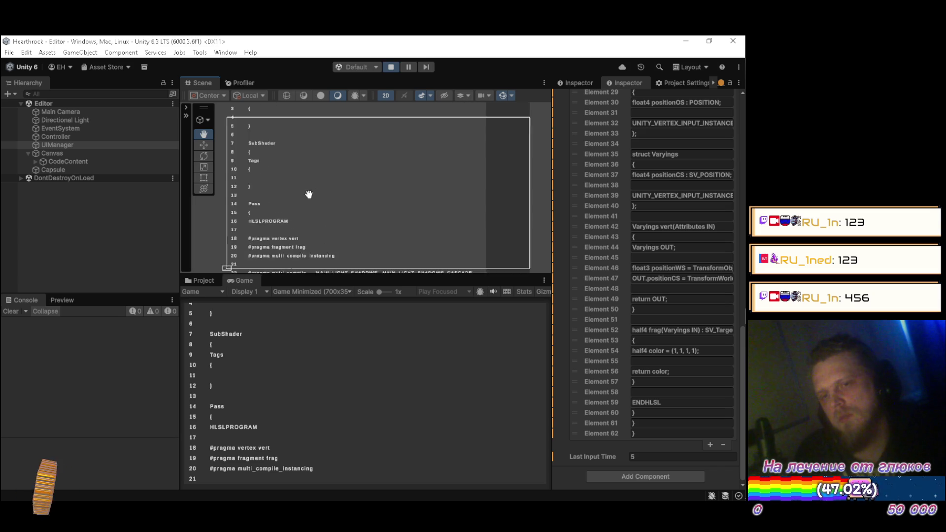
pyautogui.moveTo(312, 189); pyautogui.dragTo(321, 191)
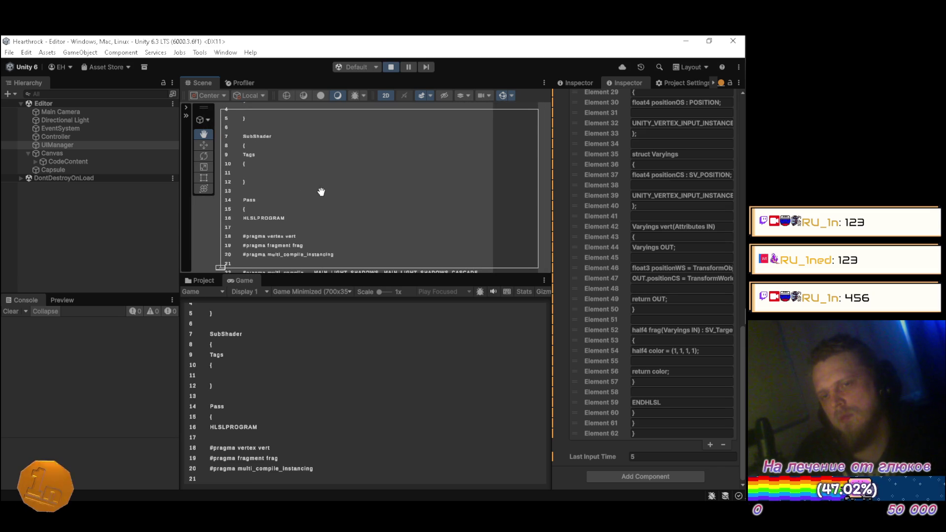
pyautogui.scroll(-10, 270, 340)
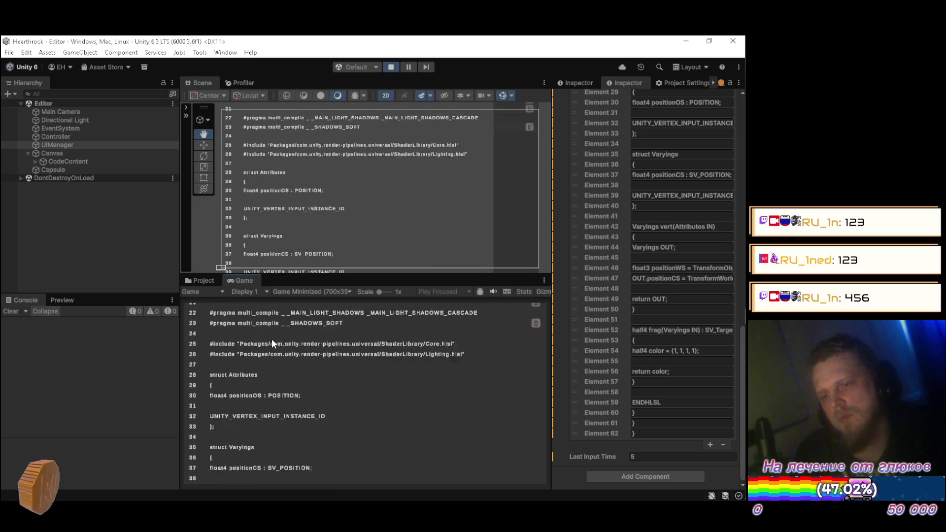
pyautogui.scroll(7, 272, 350)
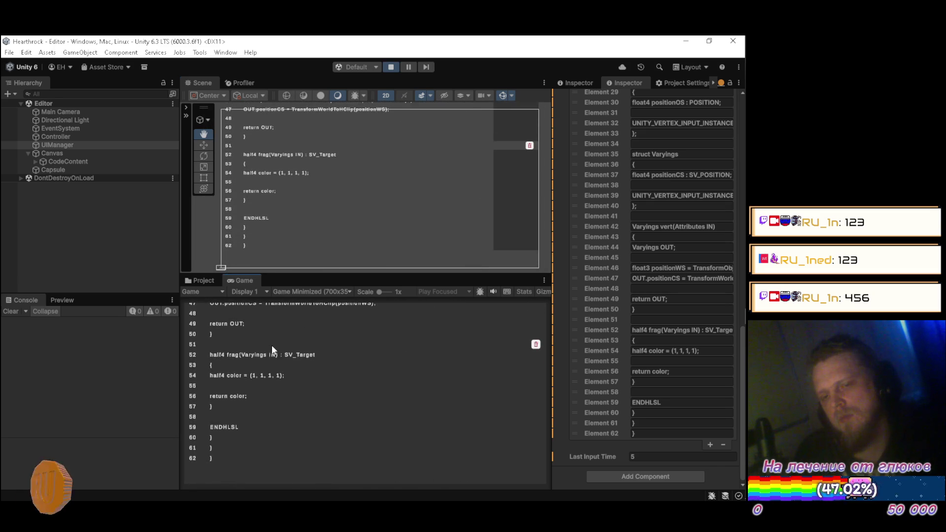
pyautogui.scroll(5, 281, 349)
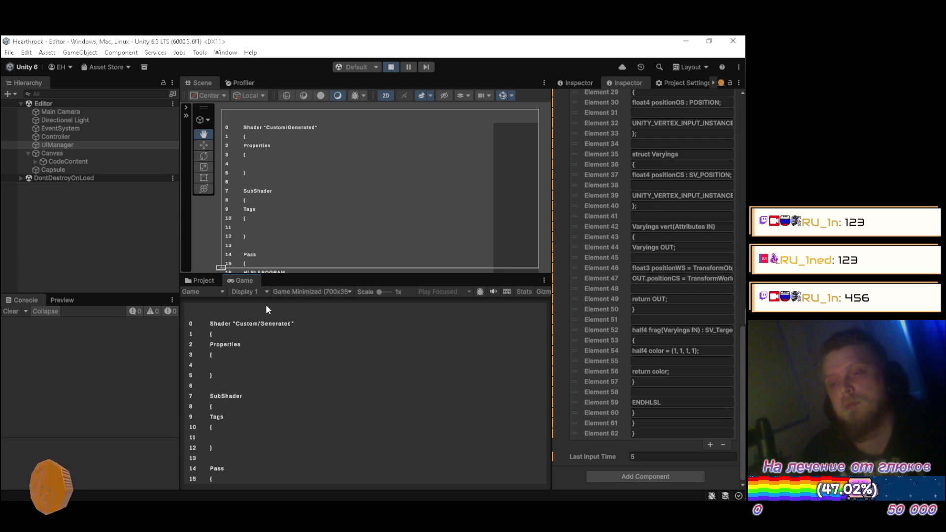
pyautogui.moveTo(746, 229)
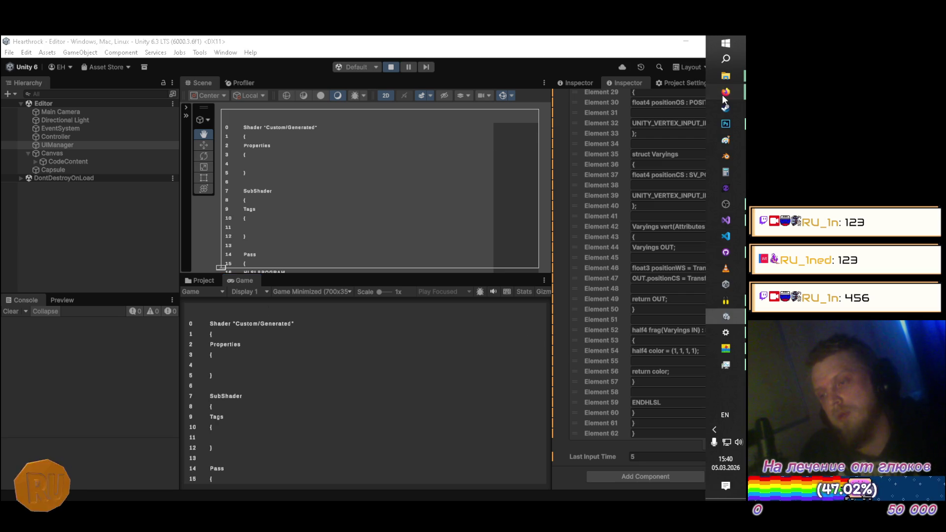
pyautogui.moveTo(724, 92)
pyautogui.click(629, 78)
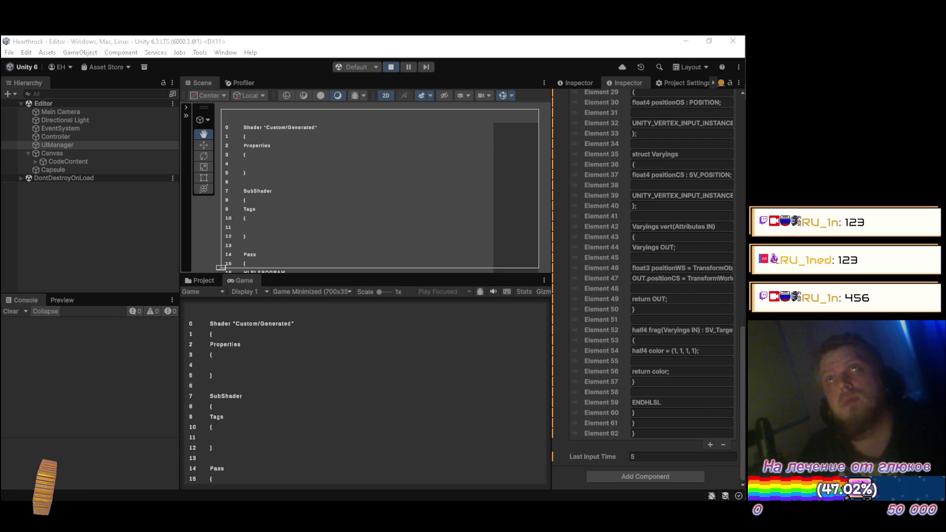